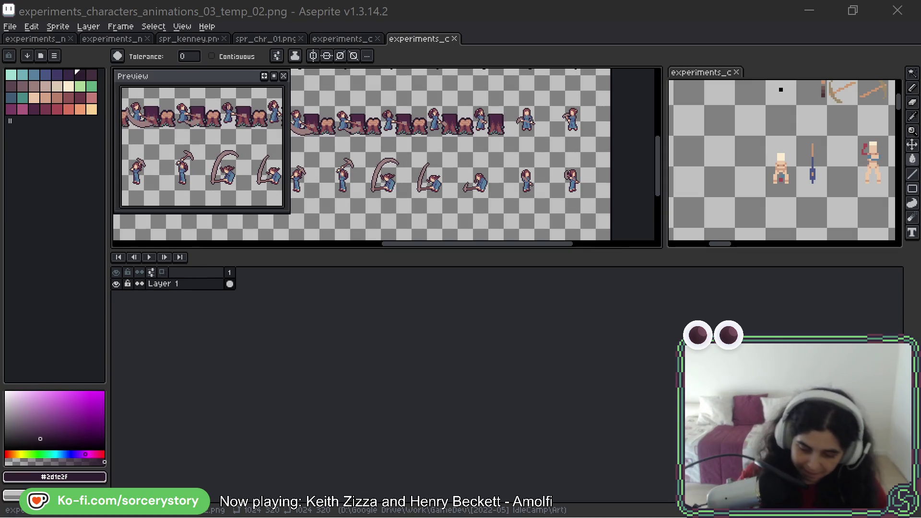
- Marquee-select the two pickaxe-holding character frames on the experiments sheet
drag(502, 143, 490, 166)
scroll(528, 154, up, 4)
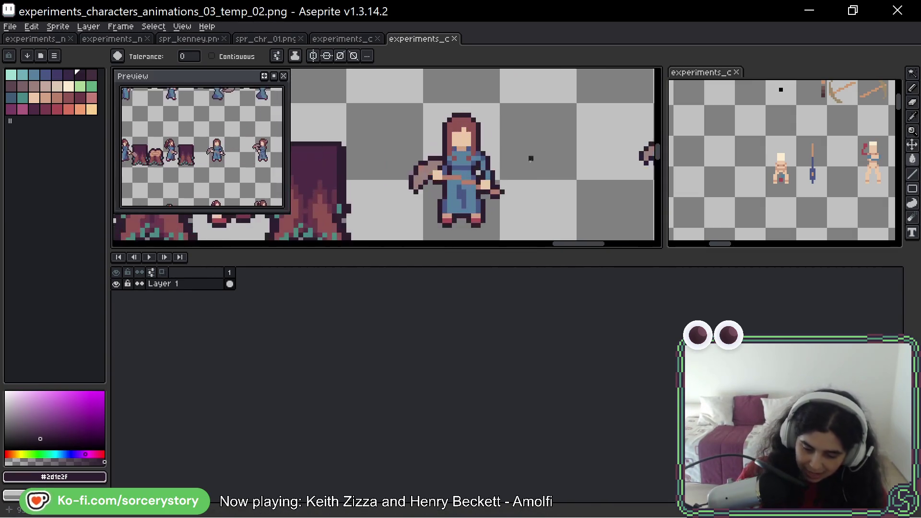
key(m)
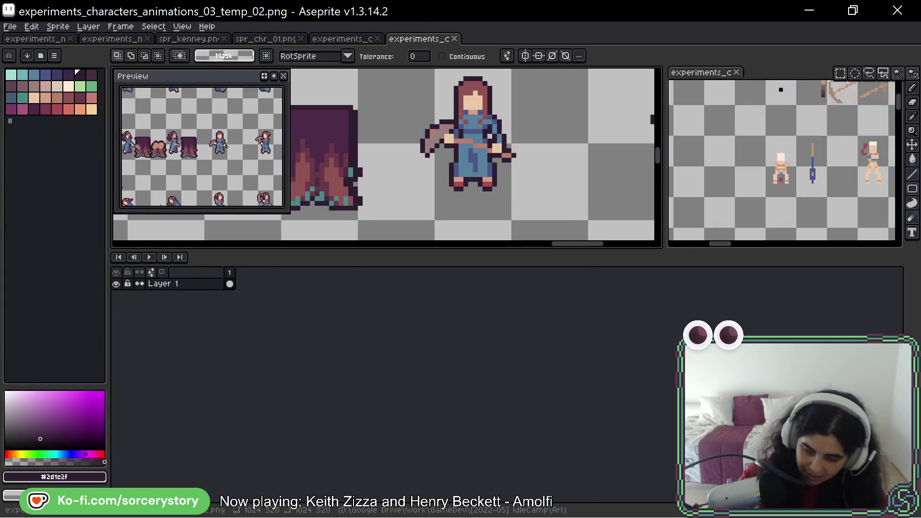
drag(561, 250, 577, 465)
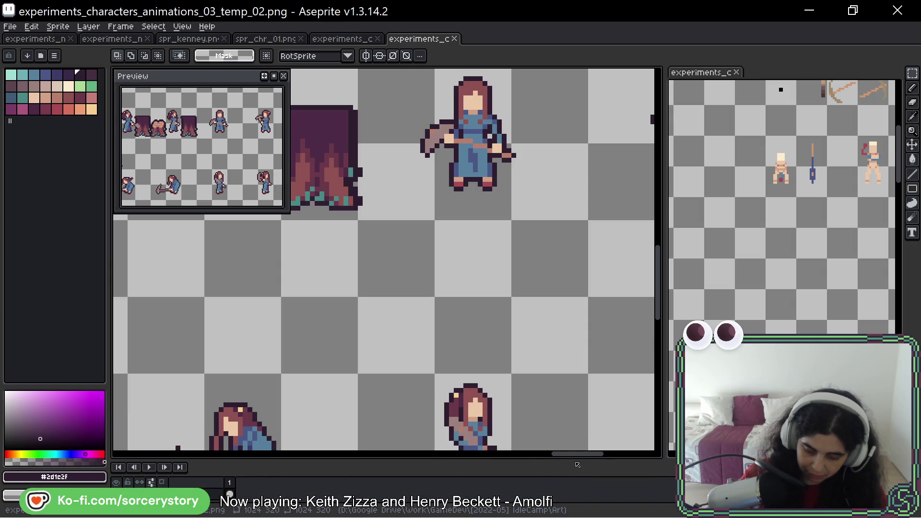
scroll(488, 255, down, 3)
mouse_move(303, 201)
mouse_down()
mouse_move(312, 221)
mouse_move(469, 311)
mouse_up()
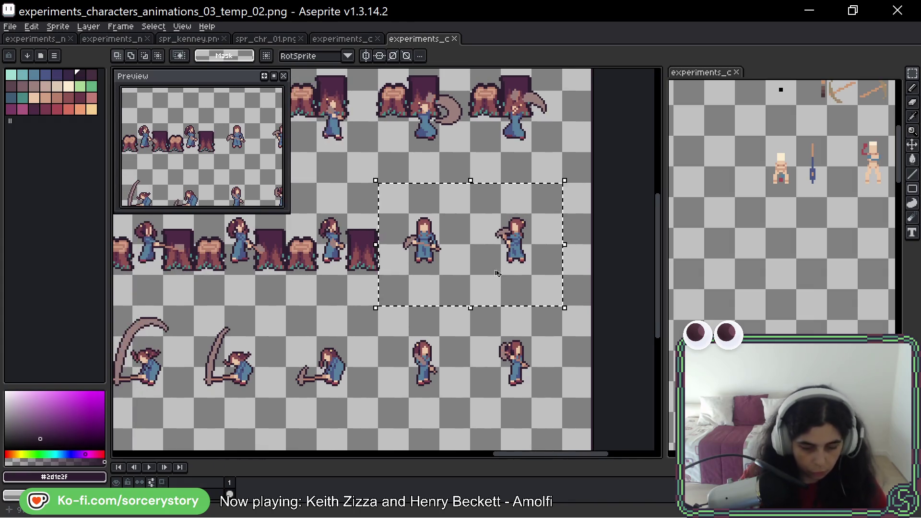
- Paste the two pickaxe-holding frames into spr_chr_01.png and commit them in position
click(273, 39)
scroll(346, 279, down, 3)
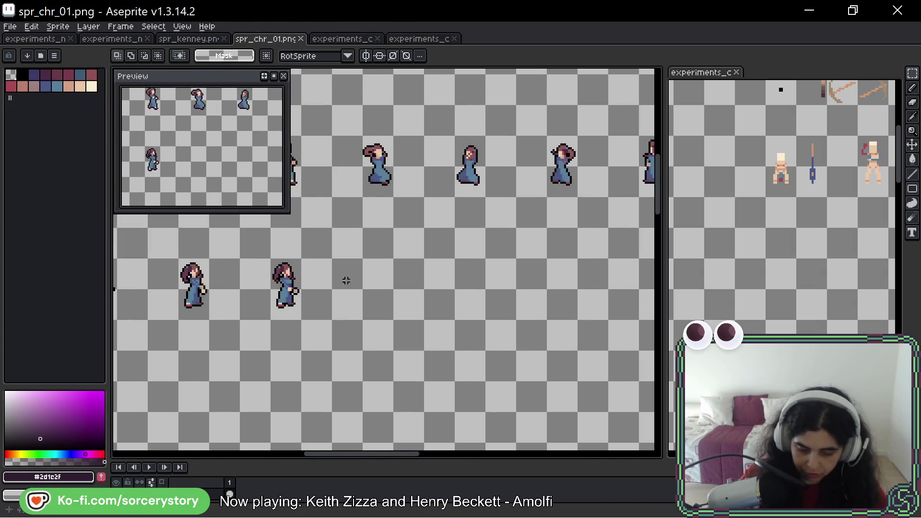
key(ctrl+v)
drag(334, 253, 379, 291)
key(Return)
- Return to the experiments character sheet and clear the selection
scroll(335, 329, up, 3)
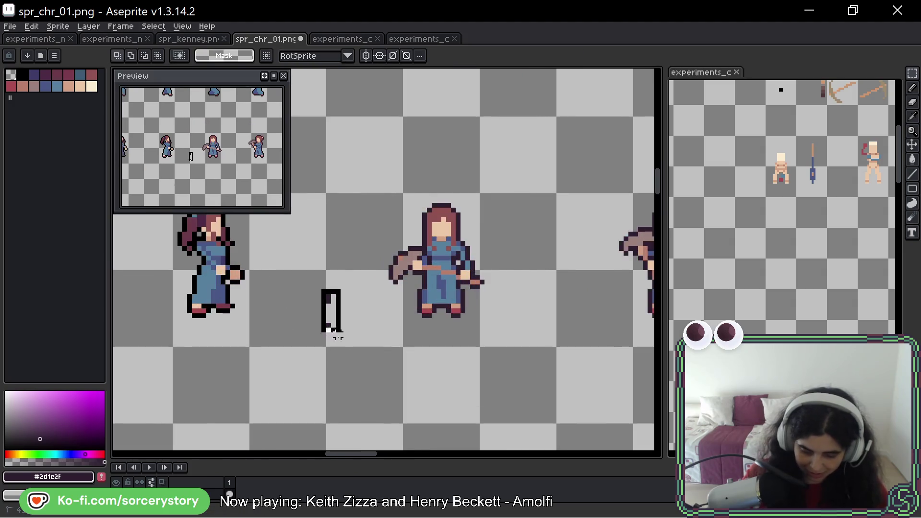
click(420, 39)
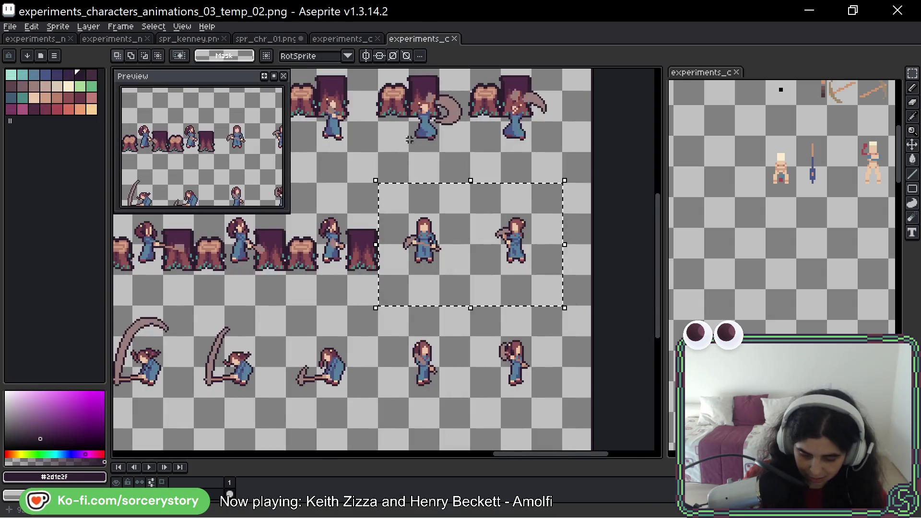
click(418, 267)
scroll(418, 267, down, 3)
scroll(265, 268, down, 4)
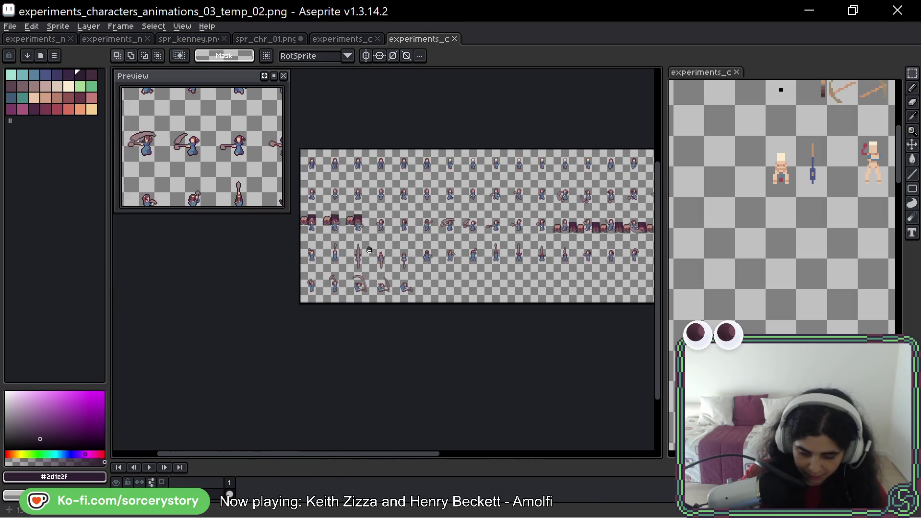
scroll(304, 255, up, 5)
scroll(323, 233, down, 4)
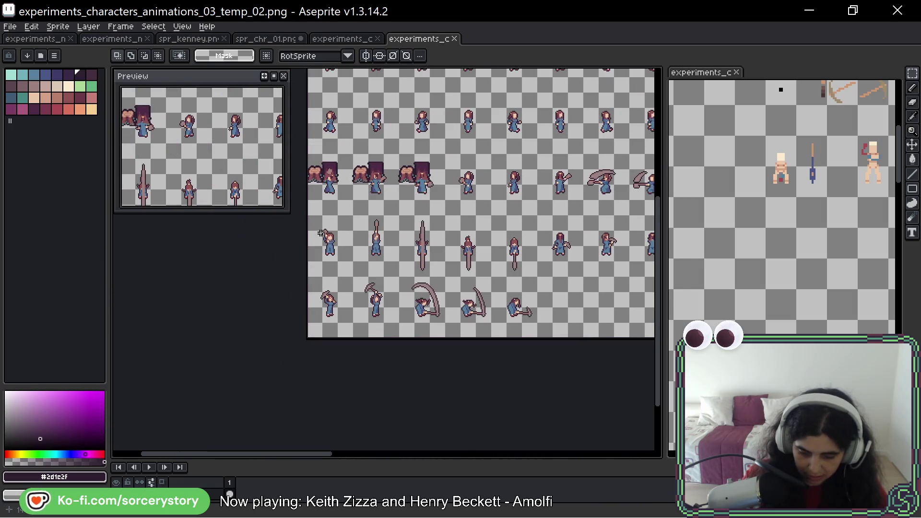
- Check spr_chr_01.png's right end, then select the experiments sheet's row of pickaxe-holding frames
drag(267, 38, 358, 43)
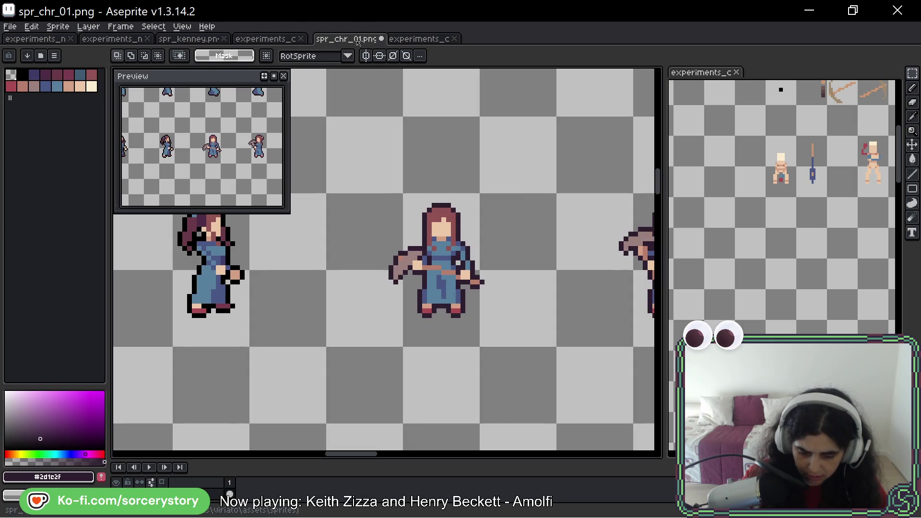
scroll(300, 279, down, 6)
scroll(300, 280, up, 2)
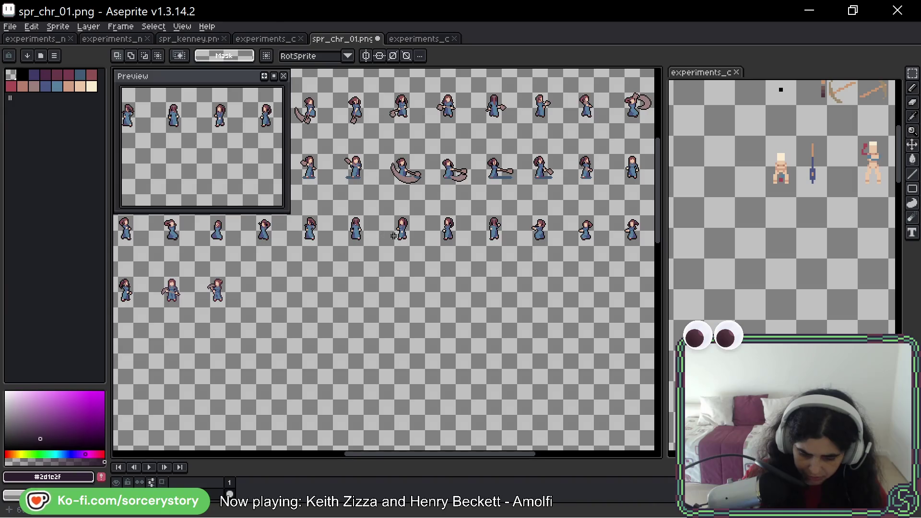
drag(537, 234, 379, 225)
key(ctrl+Tab)
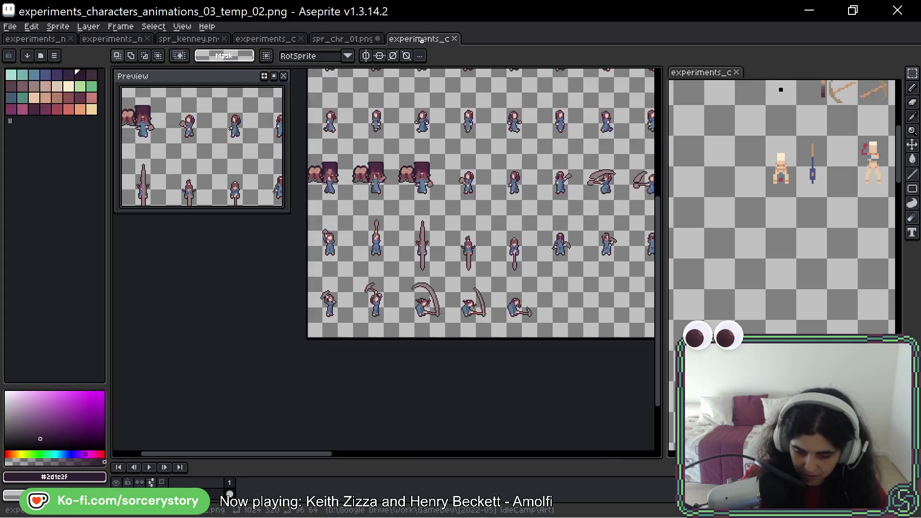
mouse_move(316, 216)
mouse_down()
mouse_move(399, 264)
mouse_move(444, 276)
mouse_move(651, 271)
mouse_move(595, 272)
mouse_up()
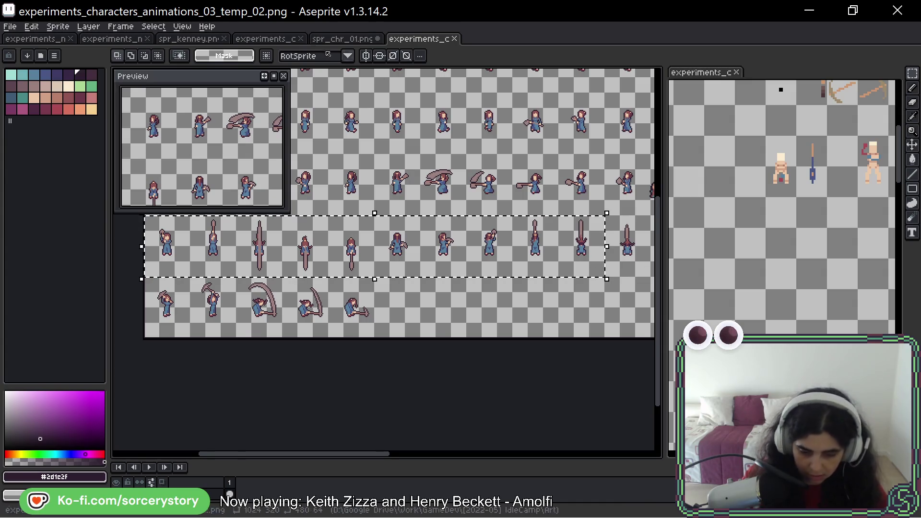
- Paste the pickaxe frames into a new row of spr_chr_01.png and commit them
key(ctrl+shift+Tab)
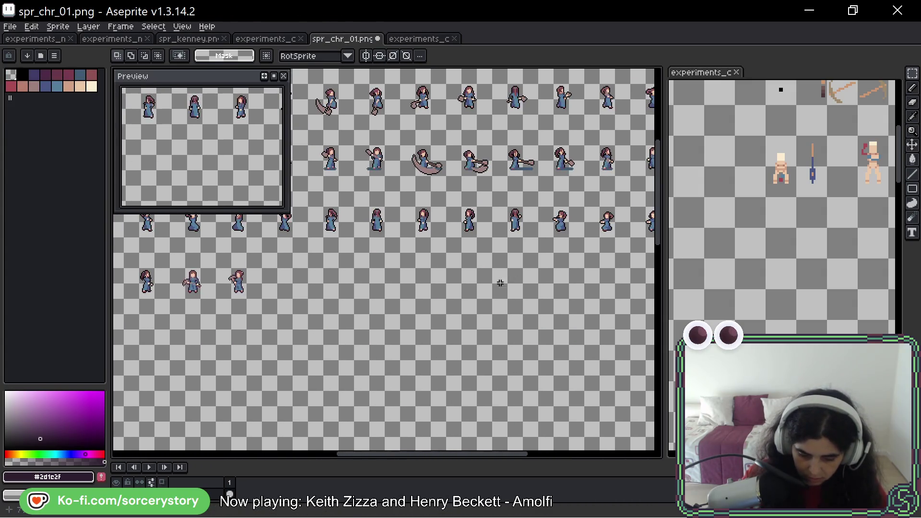
key(ctrl+v)
drag(384, 235, 384, 301)
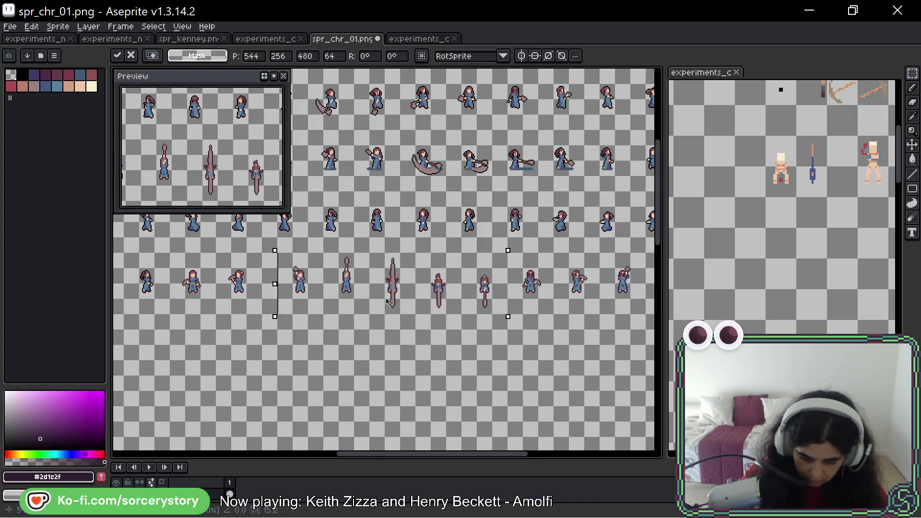
key(Return)
scroll(259, 259, up, 2)
scroll(268, 258, down, 1)
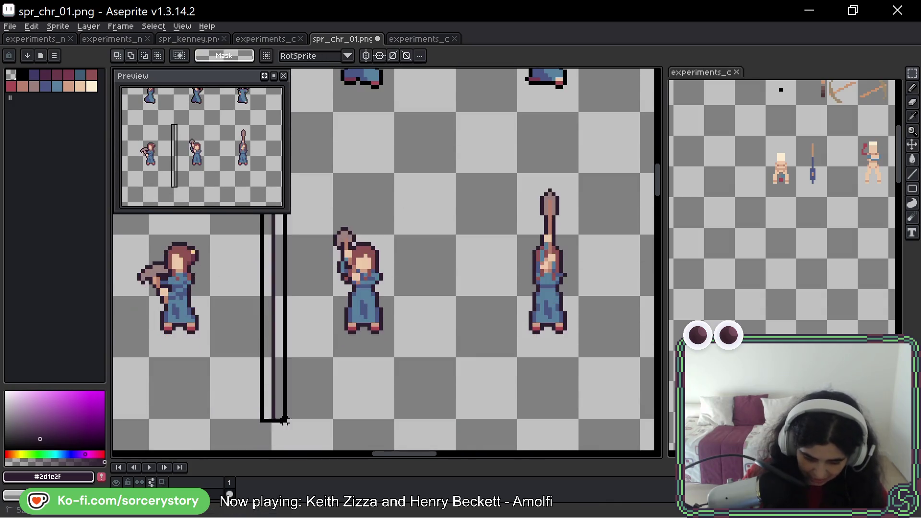
scroll(336, 355, down, 2)
drag(372, 333, 144, 332)
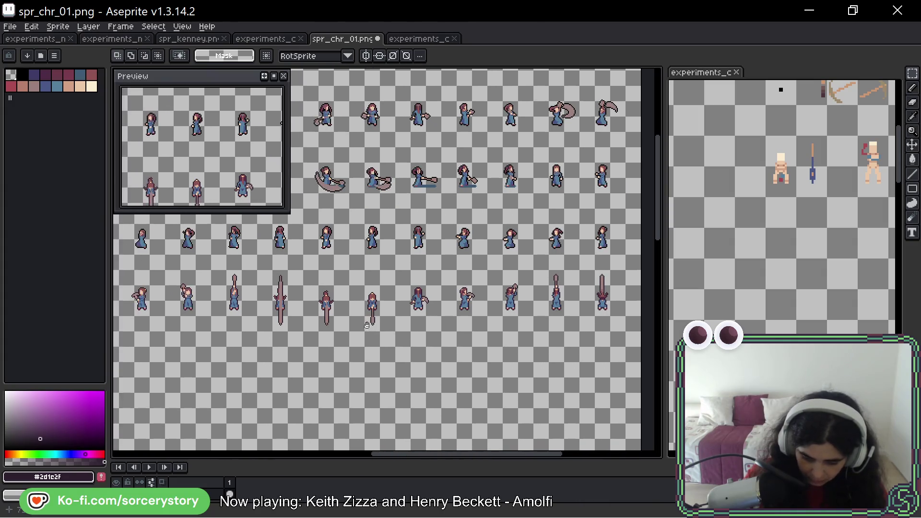
- Reselect the whole pickaxe row and paste it aligned to spr_chr_01.png's left edge
click(418, 38)
mouse_move(478, 267)
mouse_down()
mouse_move(240, 274)
mouse_move(40, 303)
mouse_up()
drag(169, 270, 590, 301)
drag(444, 299, 456, 301)
key(ctrl+shift+Tab)
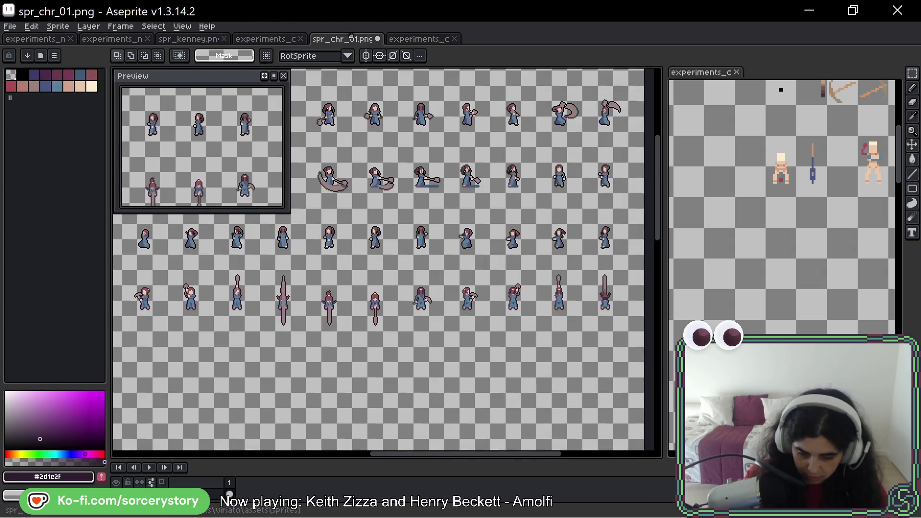
scroll(432, 271, left, 5)
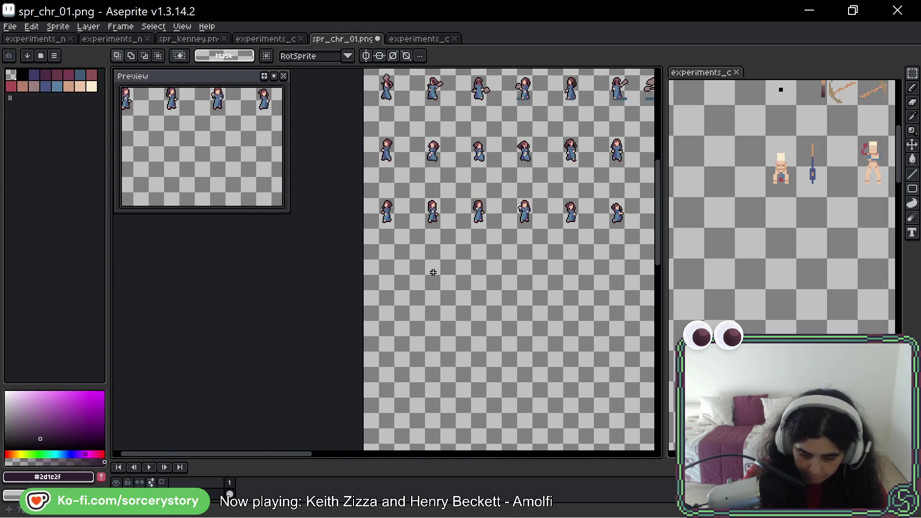
key(ctrl+v)
drag(482, 277, 614, 261)
scroll(480, 279, right, 8)
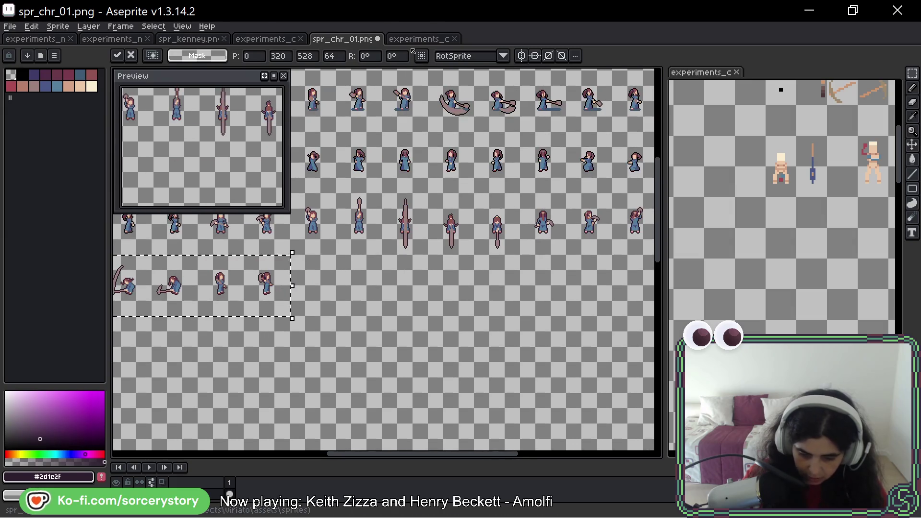
- Copy the bottom row of mining swing frames into an empty area of spr_chr_01.png
key(ctrl+Tab)
scroll(563, 332, down, 3)
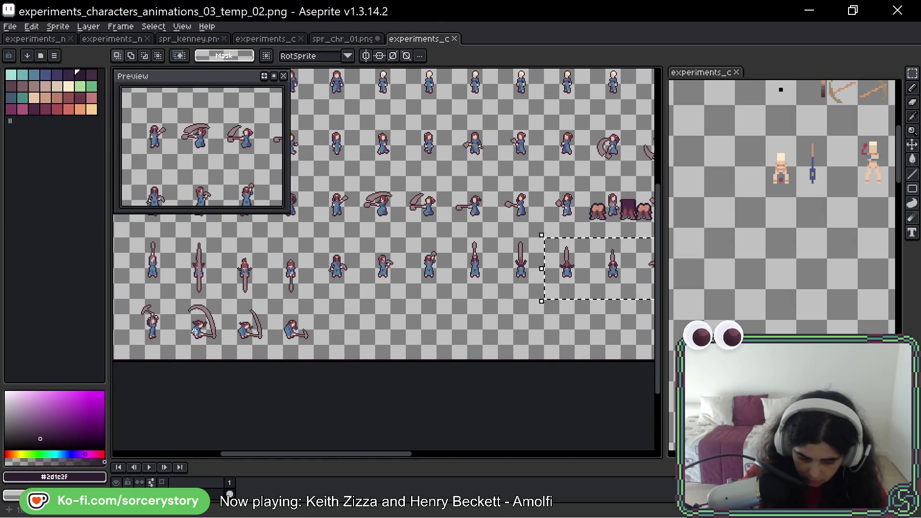
scroll(159, 317, left, 2)
mouse_move(178, 294)
mouse_down()
mouse_move(417, 342)
mouse_move(402, 353)
mouse_up()
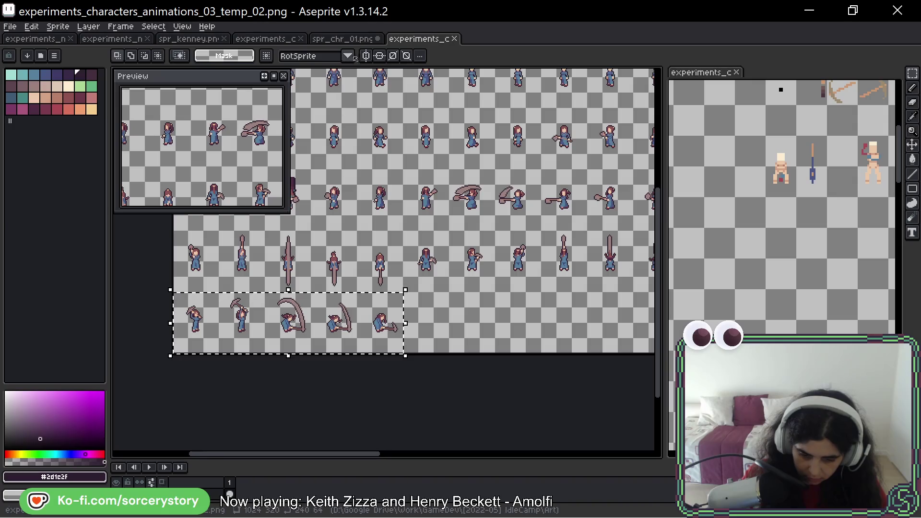
click(343, 38)
click(314, 304)
key(ctrl+v)
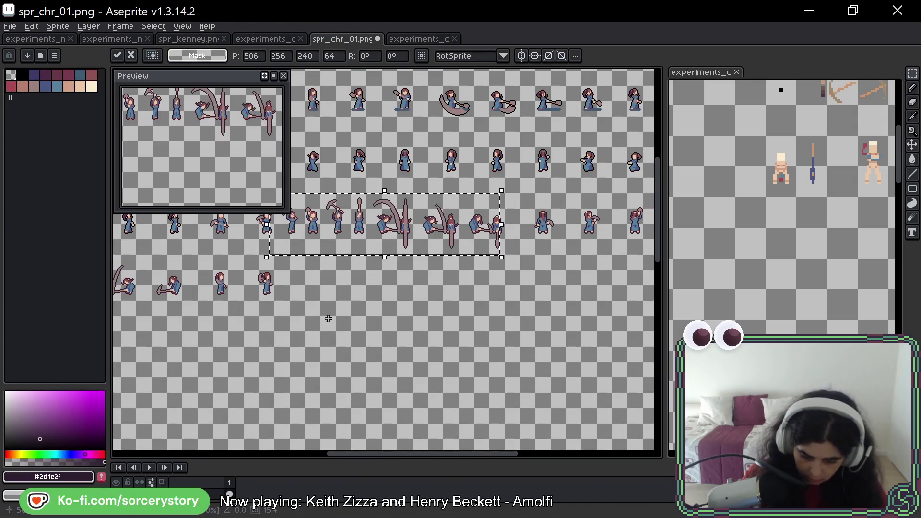
mouse_move(304, 234)
mouse_down()
mouse_move(331, 300)
mouse_move(316, 291)
mouse_up()
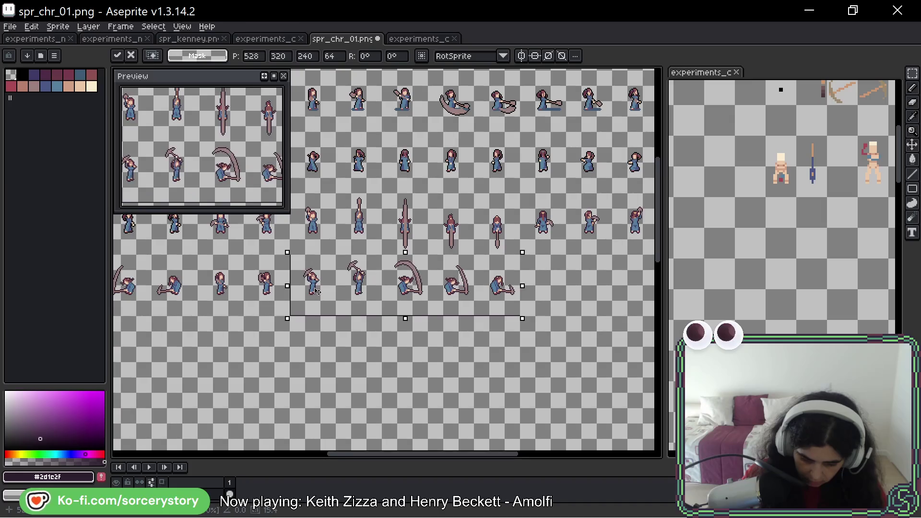
key(Return)
click(407, 39)
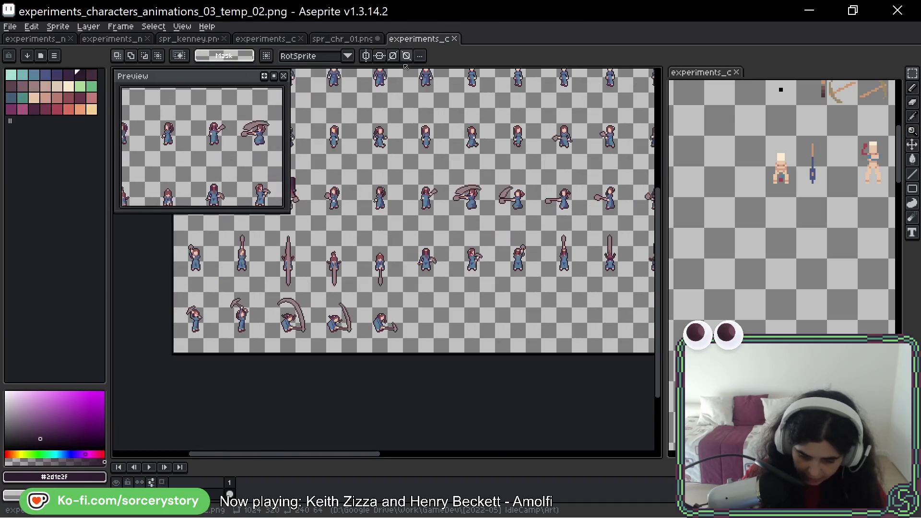
click(342, 39)
- Zoom around spr_chr_01.png and eyedrop the robe blue #577f9d with the Paint Bucket
scroll(461, 233, up, 4)
scroll(461, 232, down, 3)
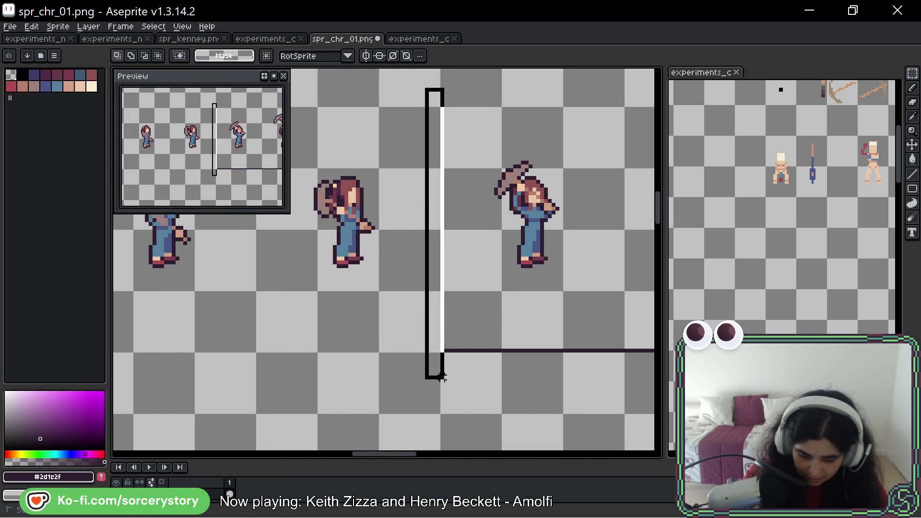
scroll(312, 329, up, 3)
scroll(312, 329, down, 2)
scroll(312, 329, up, 3)
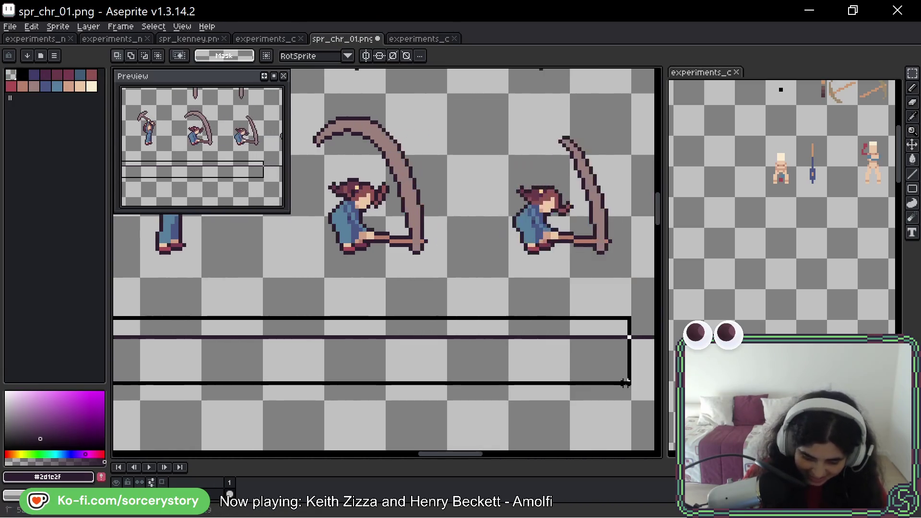
scroll(115, 398, down, 3)
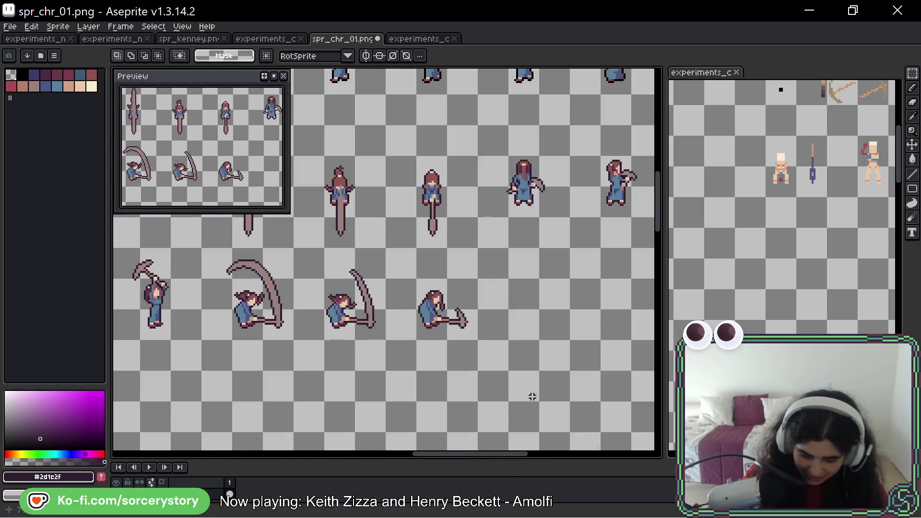
scroll(219, 356, down, 2)
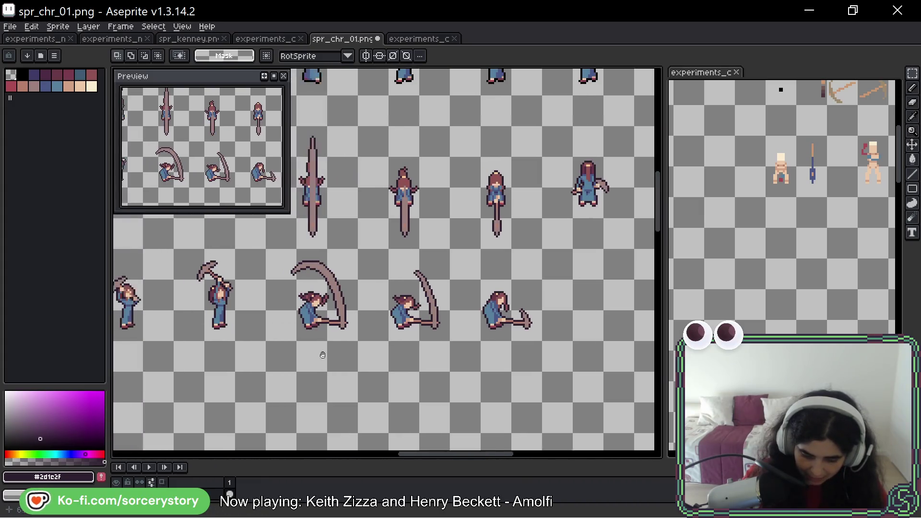
scroll(651, 365, up, 2)
scroll(371, 367, down, 2)
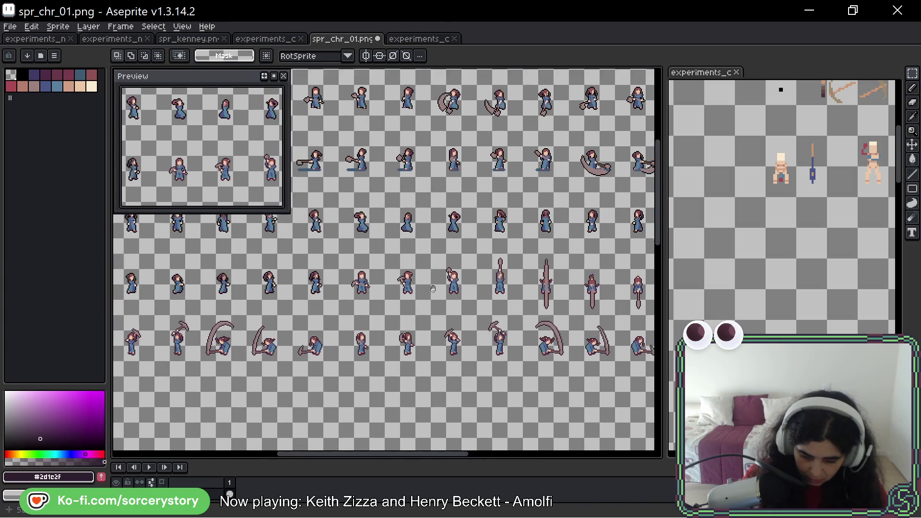
scroll(566, 312, up, 2)
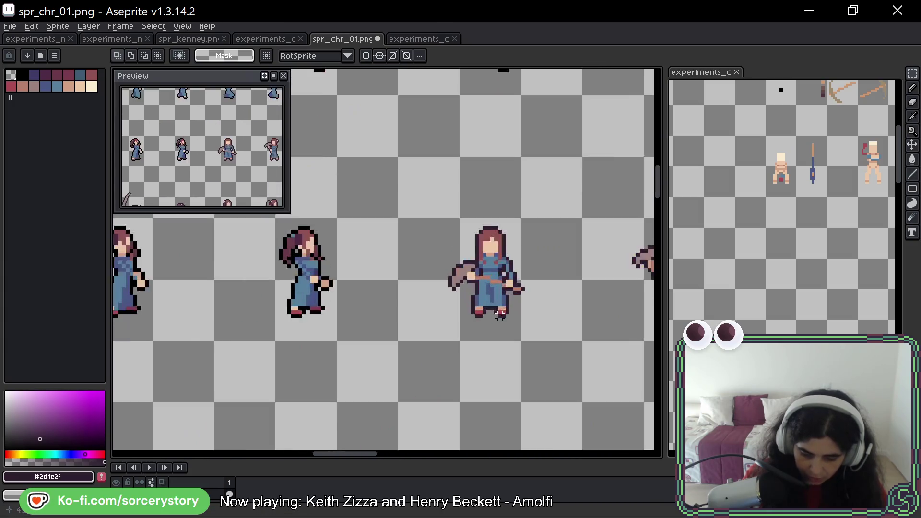
scroll(432, 326, right, 2)
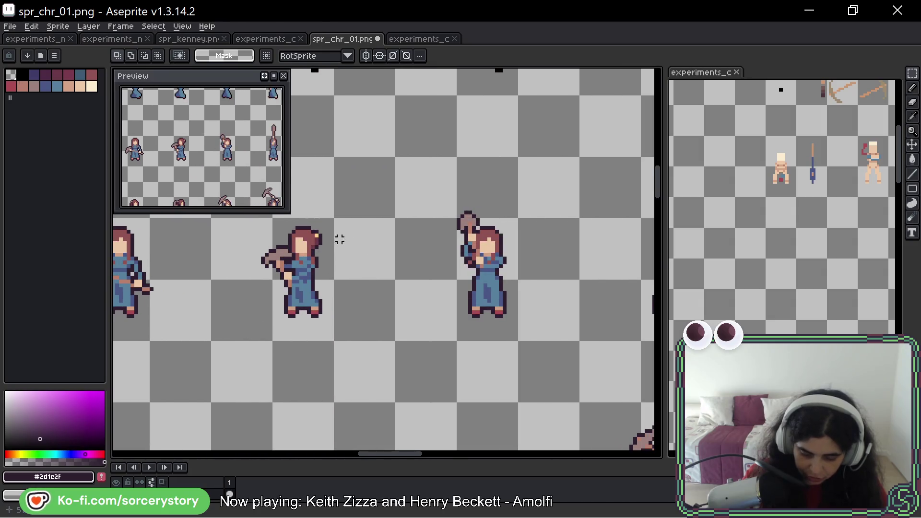
scroll(479, 175, left, 2)
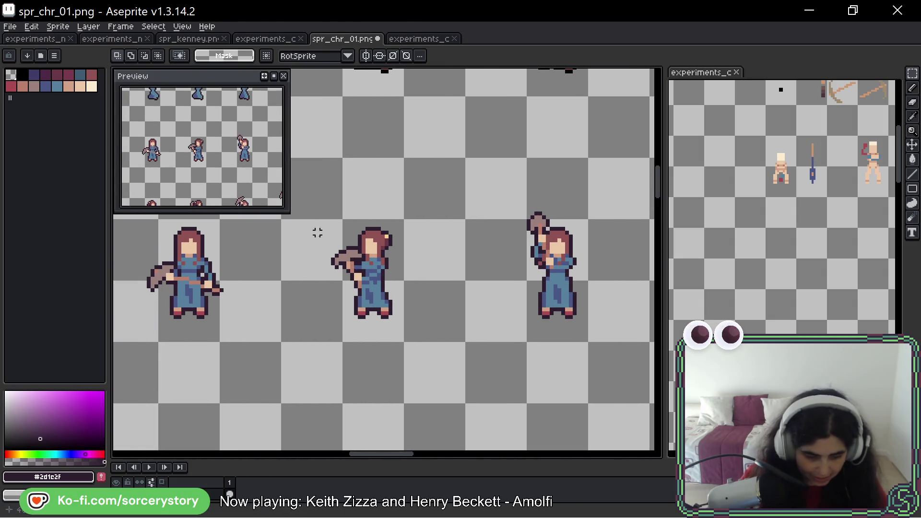
scroll(319, 233, left, 5)
key(g)
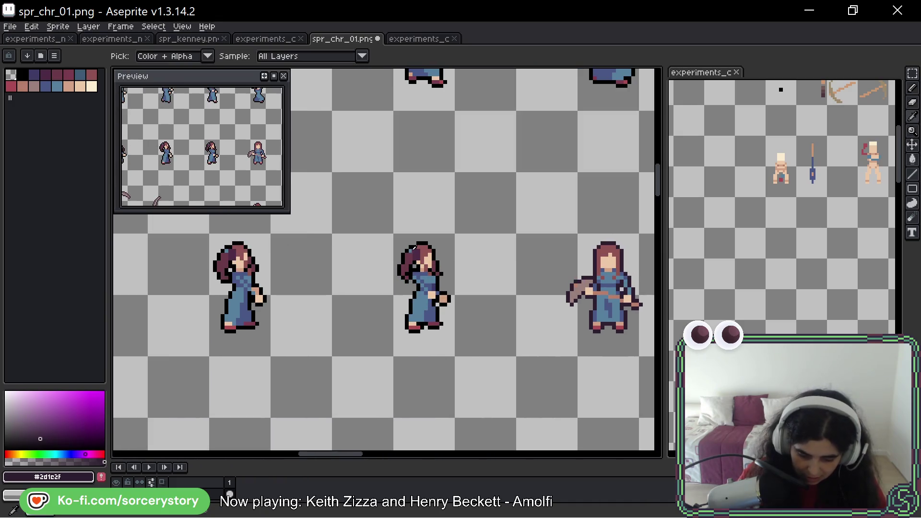
alt+click(413, 248)
- Pan over the lower-row pickaxe frames and save spr_chr_01.png
scroll(451, 259, right, 6)
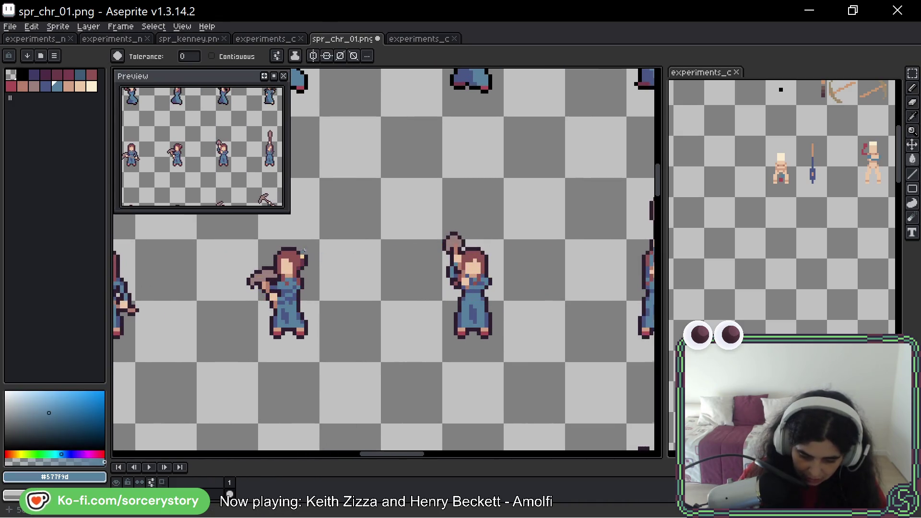
scroll(307, 264, up, 2)
scroll(427, 311, down, 4)
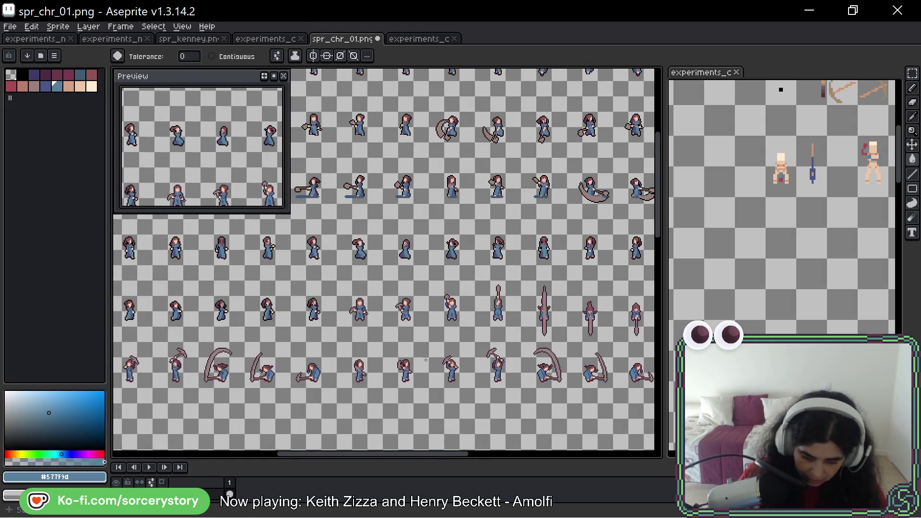
scroll(425, 360, up, 3)
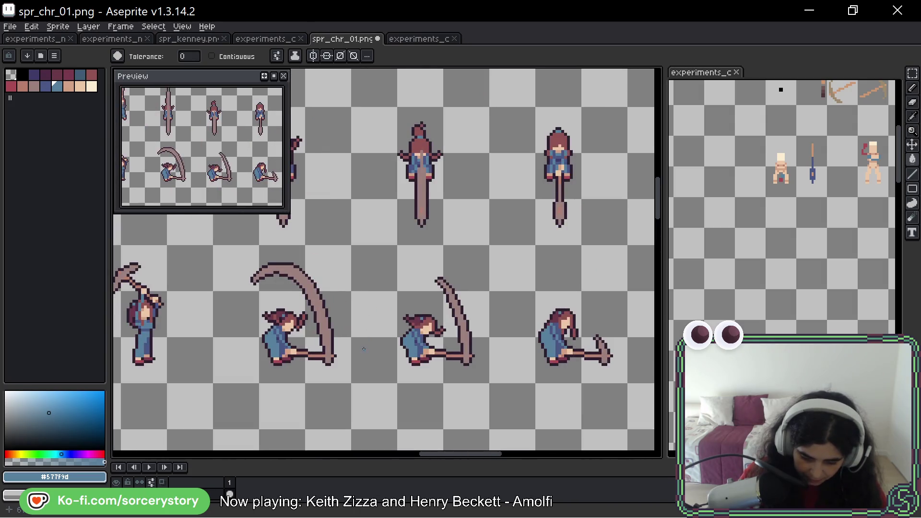
drag(241, 305, 514, 291)
scroll(445, 293, down, 3)
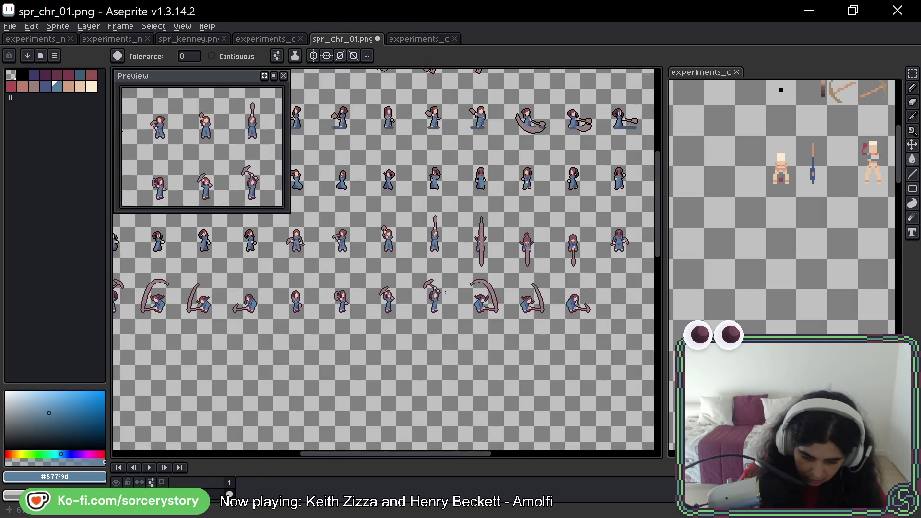
mouse_move(446, 292)
mouse_down()
mouse_move(526, 309)
mouse_move(564, 287)
mouse_up()
key(ctrl+s)
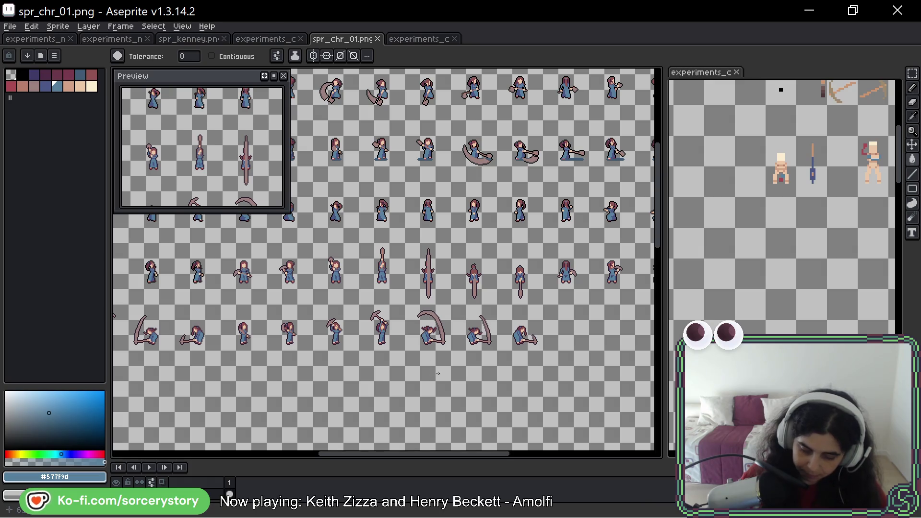
- Bring spr_chr_01.png's left edge into view, then switch to the experiments character sheet
drag(438, 374, 650, 367)
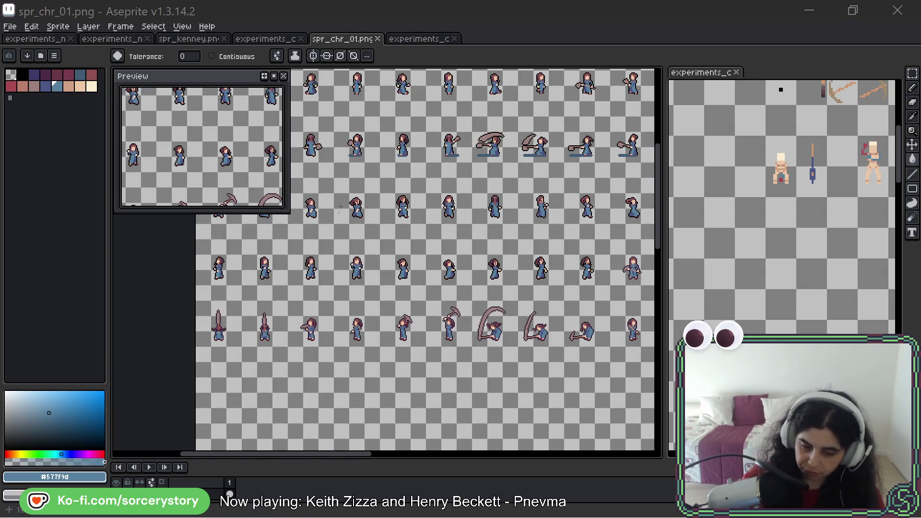
key(ctrl+Tab)
- Pan the experiments sheet, then browse spr_chr_01.png's frames for comparison
mouse_move(566, 245)
mouse_down()
mouse_move(269, 264)
mouse_move(235, 257)
mouse_up()
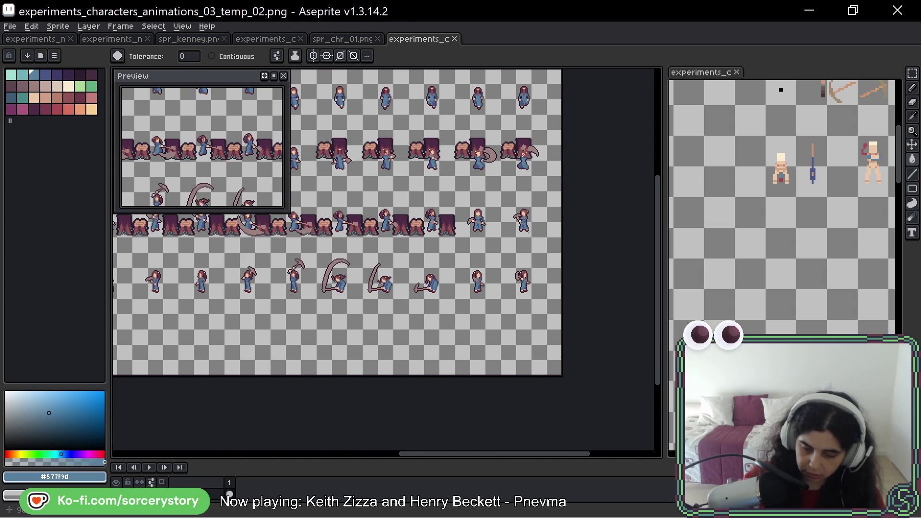
scroll(511, 239, down, 3)
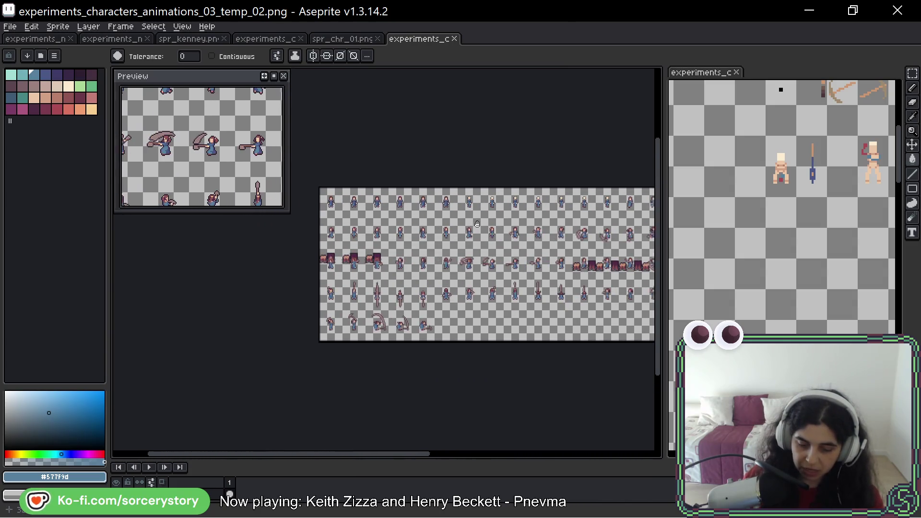
click(348, 43)
scroll(347, 219, down, 1)
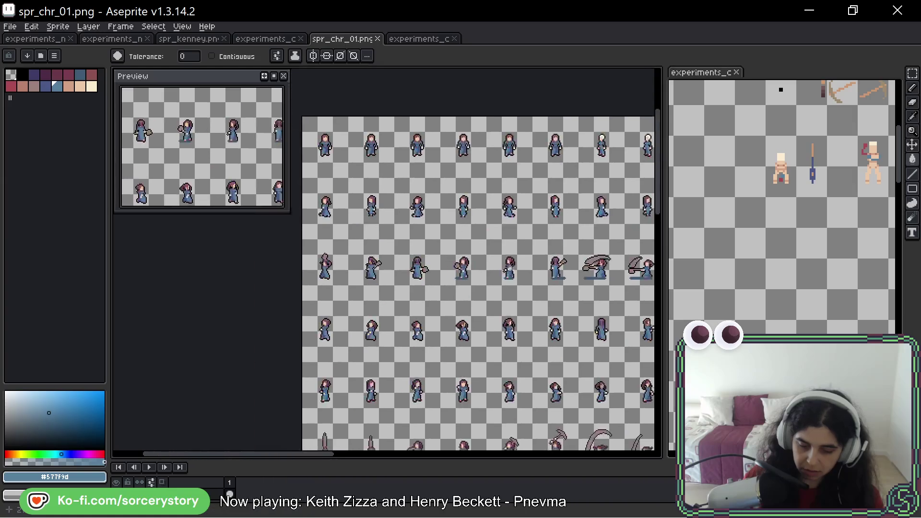
scroll(347, 219, up, 1)
drag(591, 265, 338, 250)
mouse_move(619, 247)
mouse_down()
mouse_move(228, 254)
mouse_move(499, 286)
mouse_up()
scroll(228, 255, down, 5)
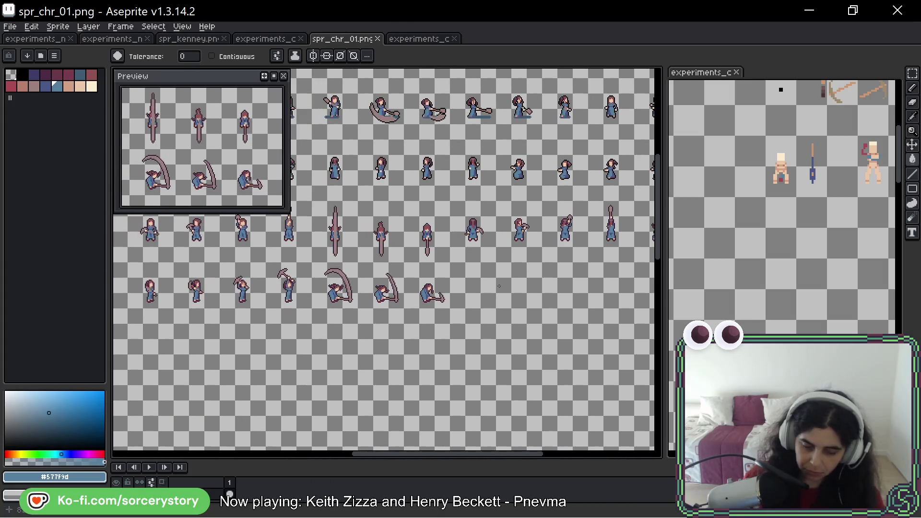
- Recheck the experiments sheet, then return to spr_chr_01.png and scroll left
click(393, 37)
scroll(431, 339, up, 2)
scroll(432, 340, down, 3)
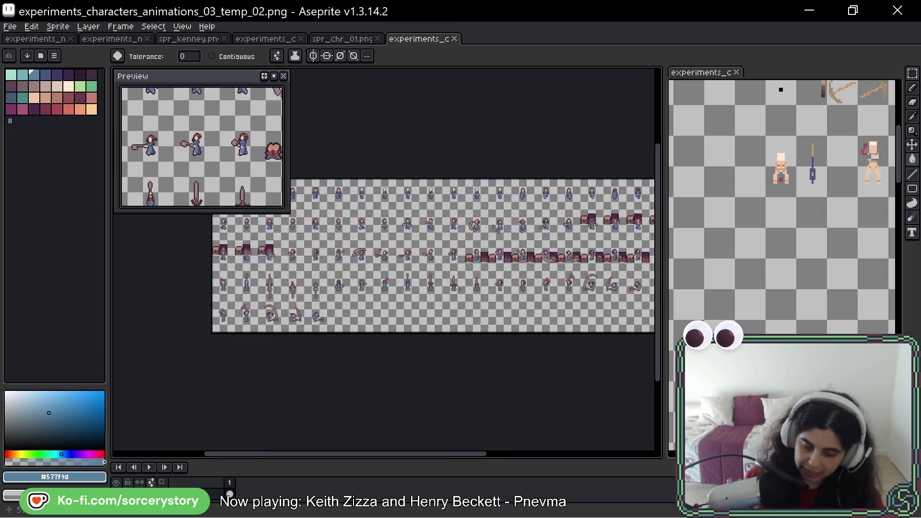
click(342, 39)
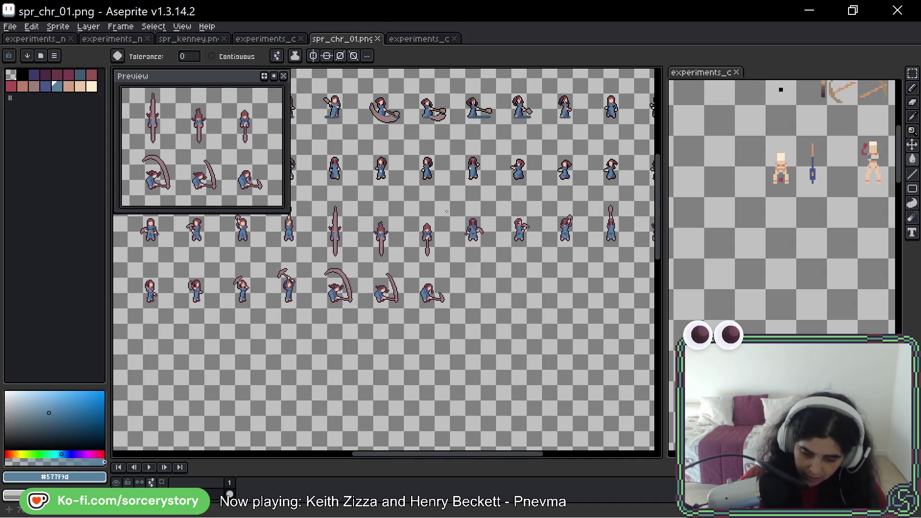
scroll(447, 211, left, 4)
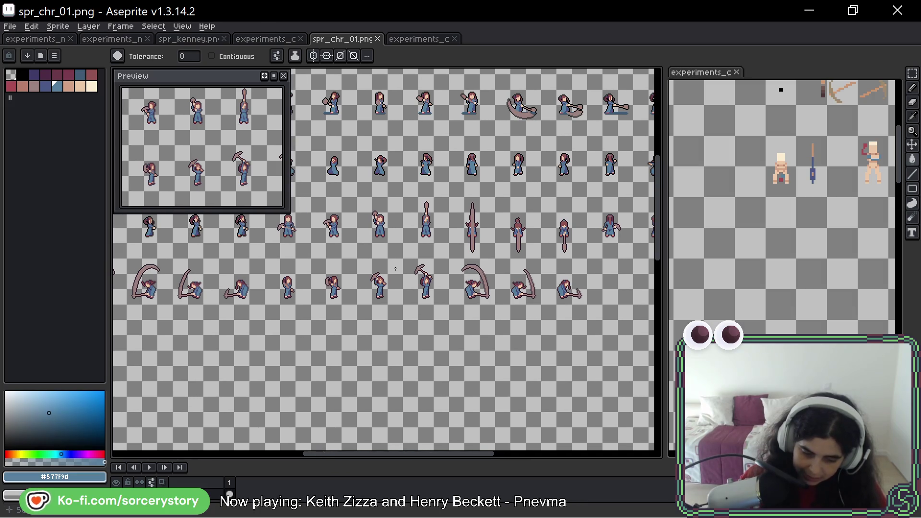
scroll(330, 225, left, 1)
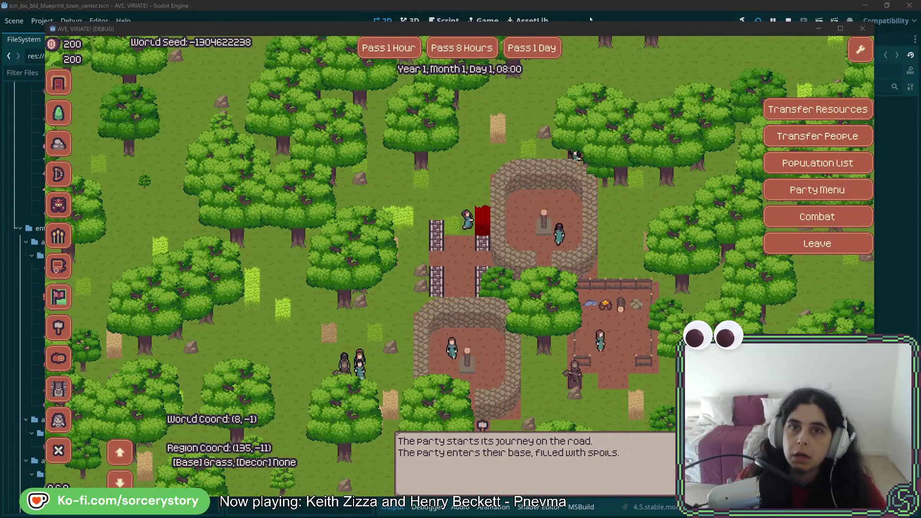
- Bring the Godot editor forward and scroll the FileSystem dock to the woodcutting textures
click(591, 17)
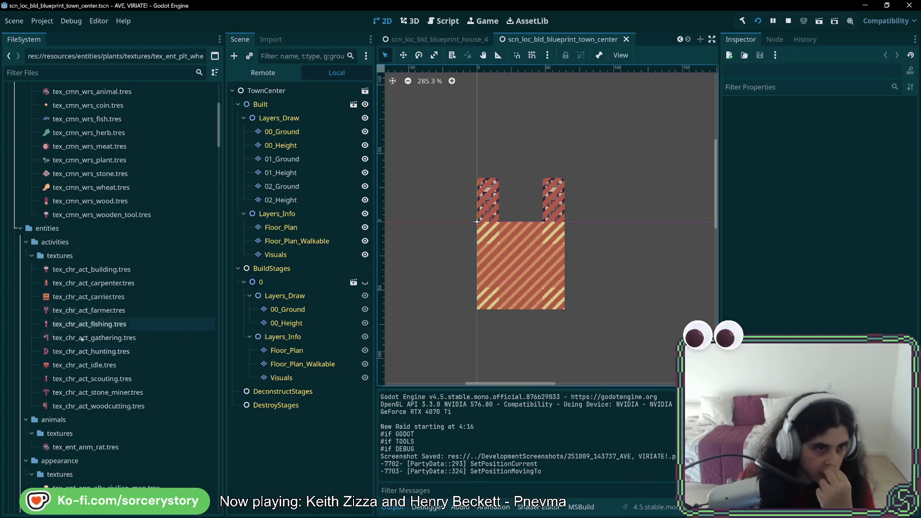
scroll(154, 295, down, 10)
scroll(163, 359, down, 20)
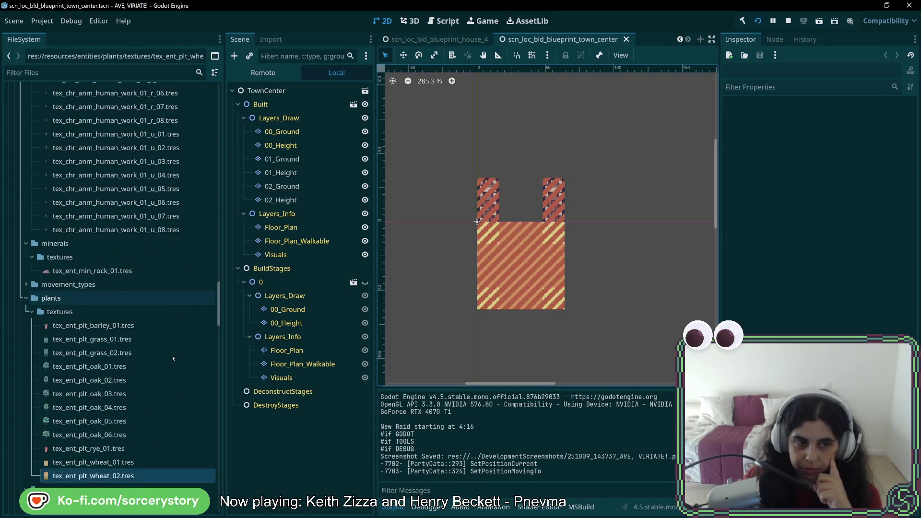
scroll(173, 360, up, 8)
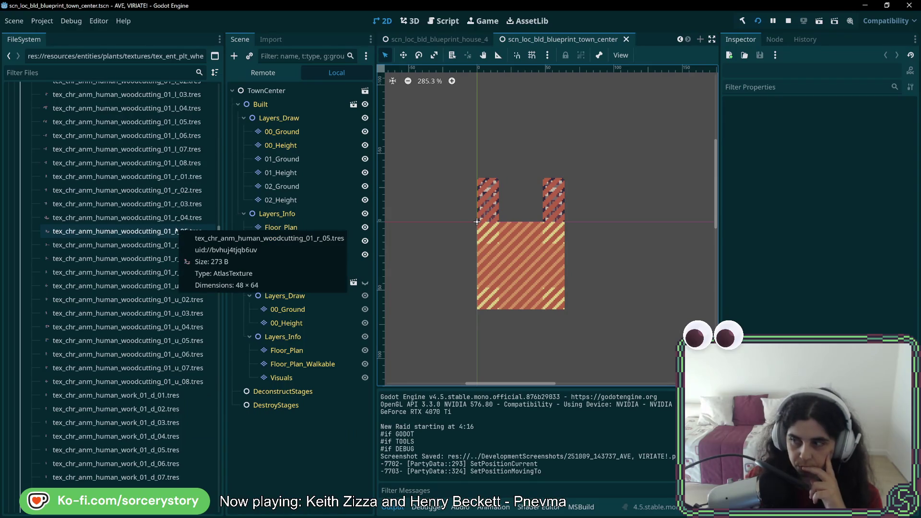
scroll(181, 302, down, 3)
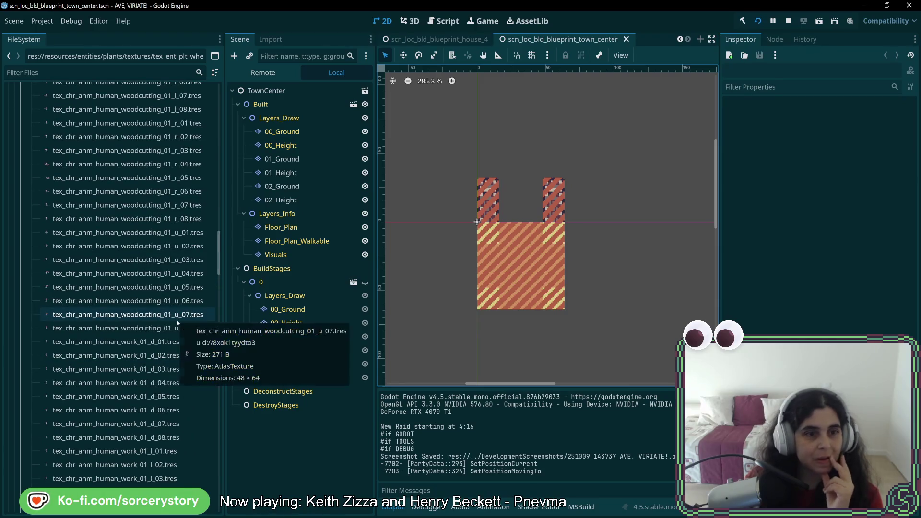
scroll(178, 323, up, 10)
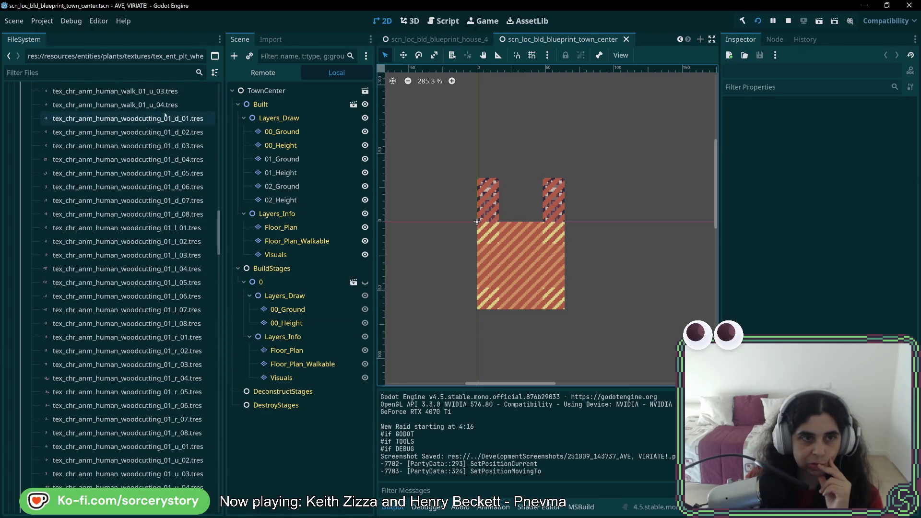
- Duplicate woodcutting_01_d_01.tres as tex_chr_anm_human_mining_01_d_01.tres
right_click(165, 118)
click(202, 243)
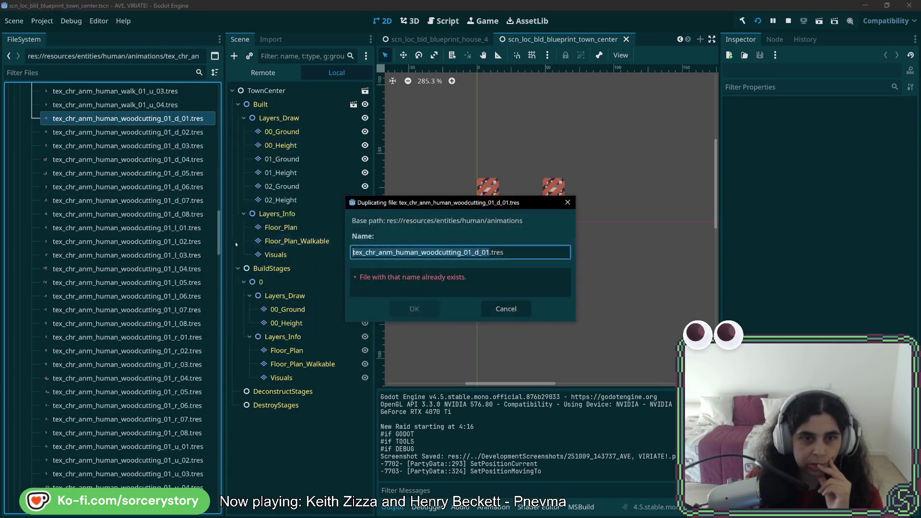
drag(462, 253, 422, 254)
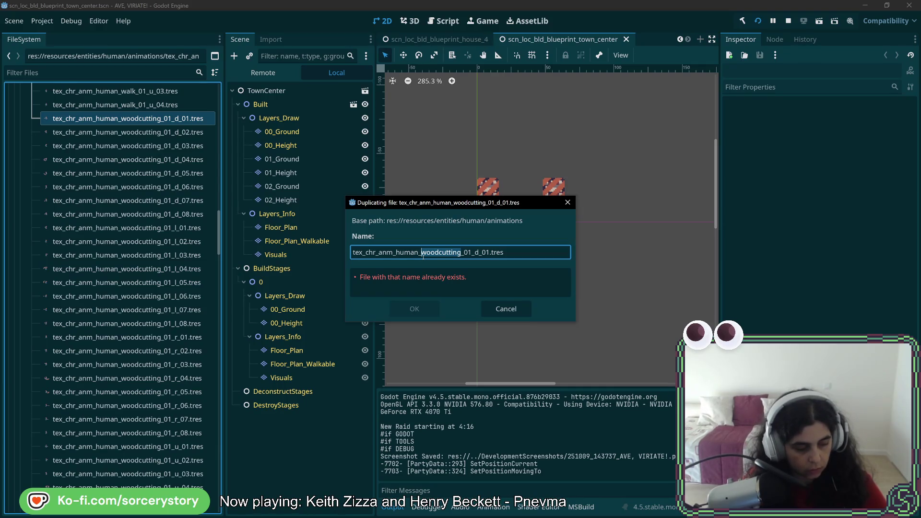
text(minin)
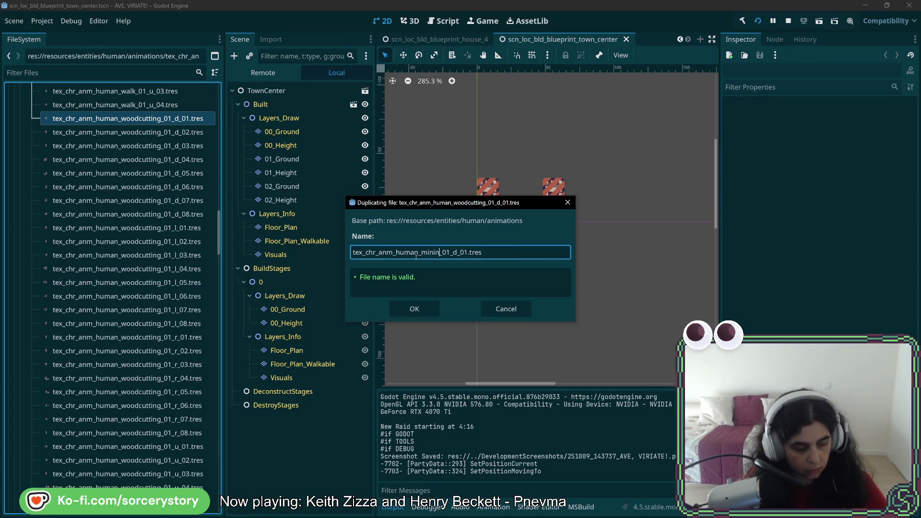
text(g)
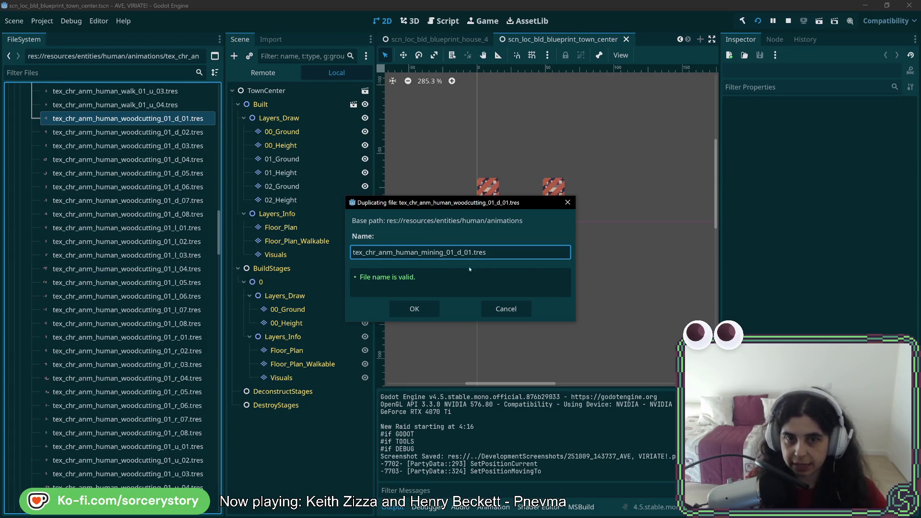
click(415, 309)
- Set the mining_01_d_01 atlas region to x 432, y 256, 48×64
scroll(140, 328, down, 5)
scroll(142, 326, up, 10)
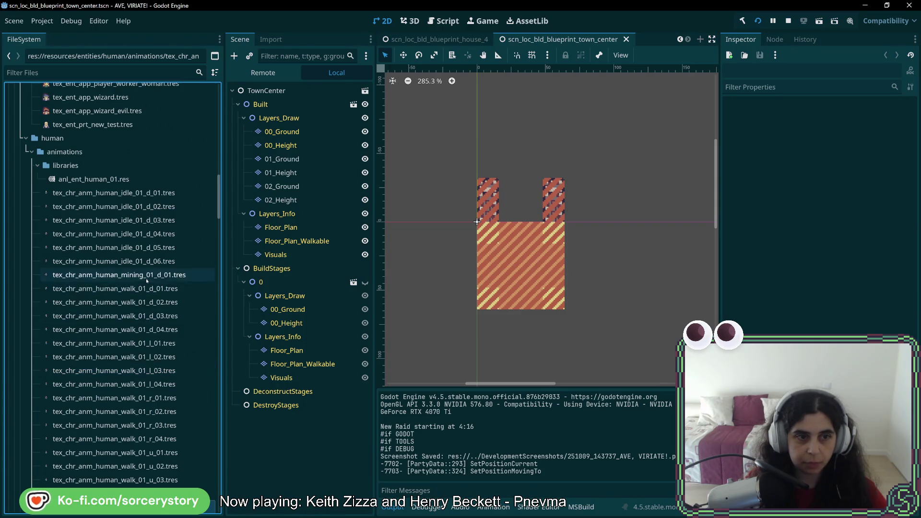
click(144, 275)
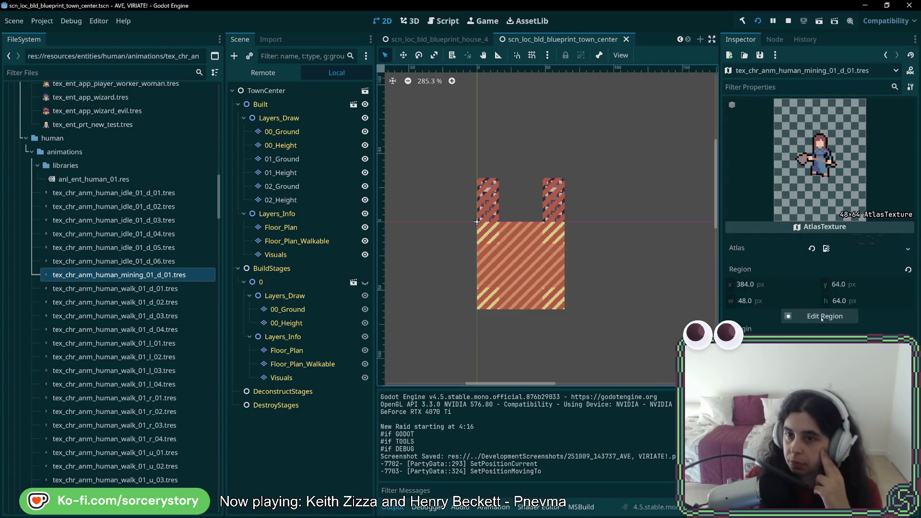
click(821, 316)
scroll(440, 290, up, 5)
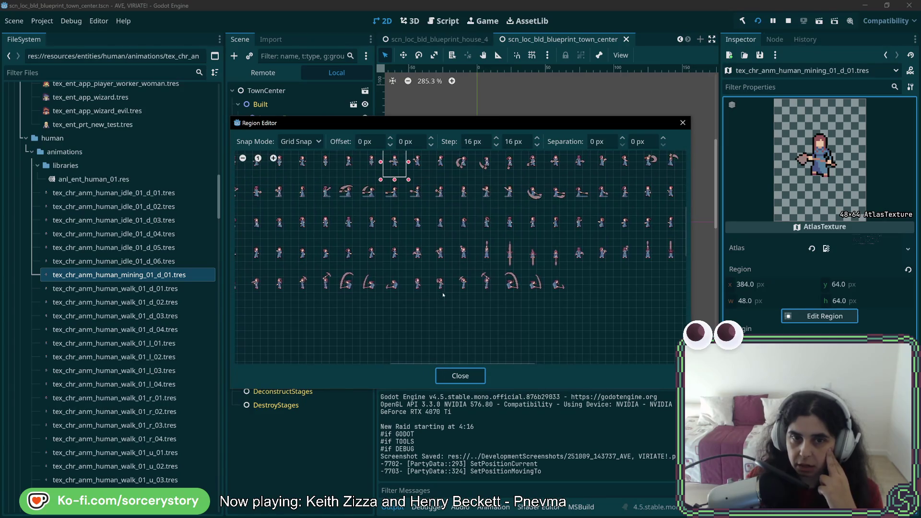
scroll(411, 254, up, 1)
drag(409, 208, 467, 290)
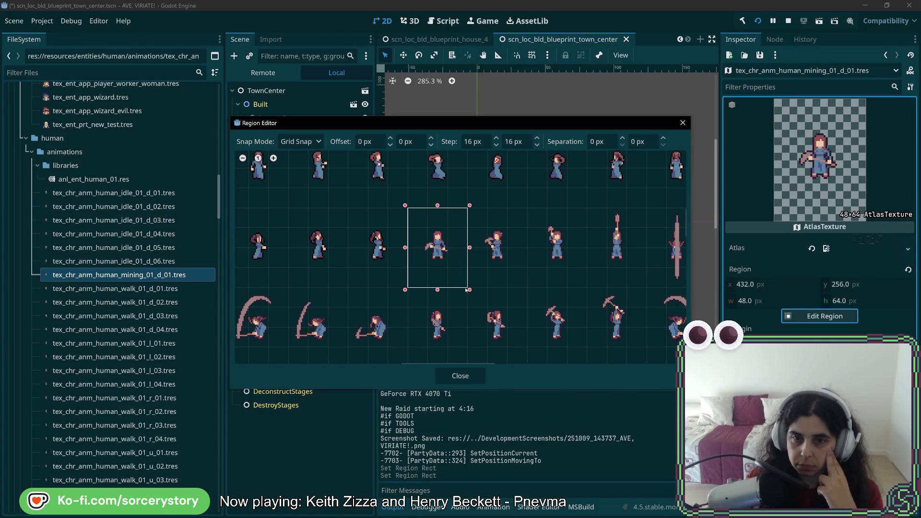
click(471, 377)
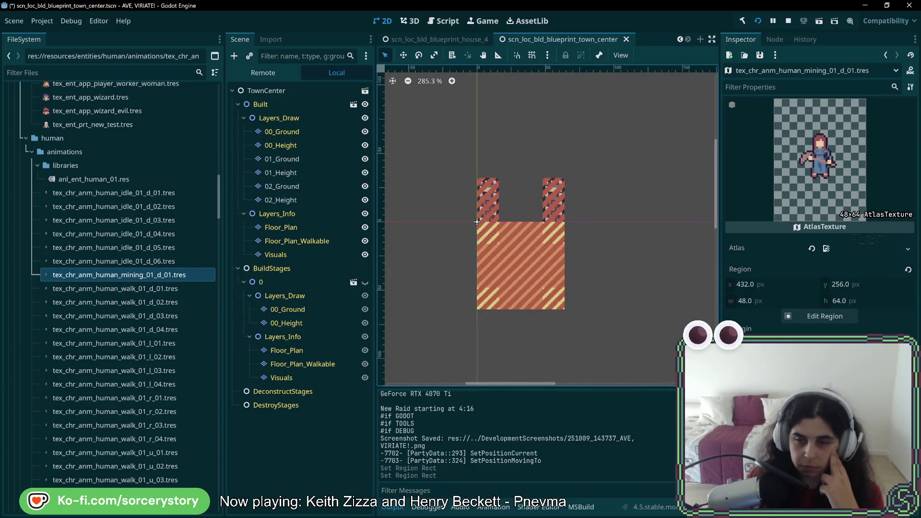
- Compare the woodcutting_01_d_01 and walk_01_u_04 frame regions, then reselect mining_01_d_01
scroll(144, 357, down, 5)
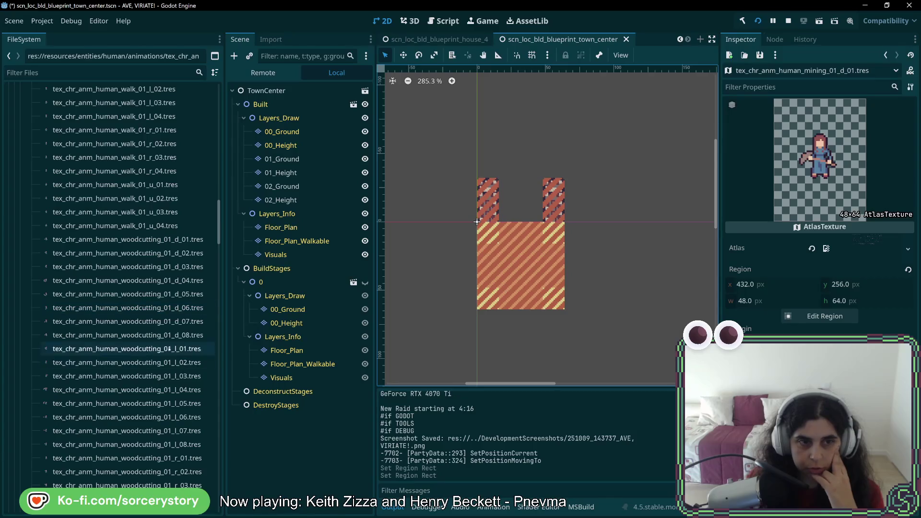
click(162, 245)
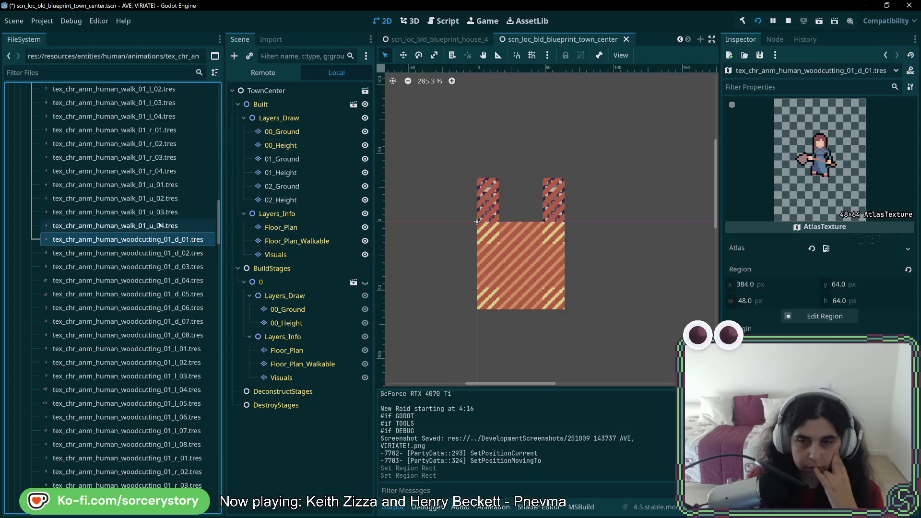
click(161, 226)
scroll(161, 226, up, 4)
click(159, 329)
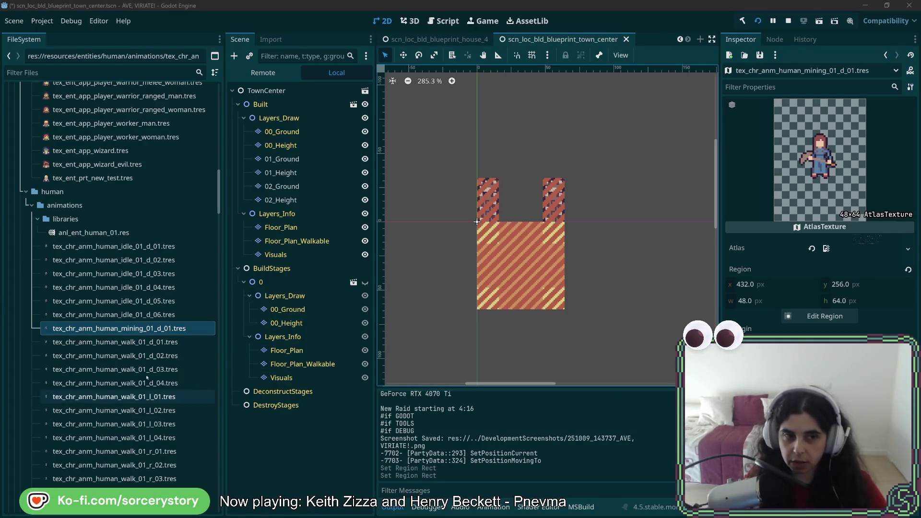
- Duplicate mining_01_d_01.tres as tex_chr_anm_human_mining_01_d_02.tres
right_click(160, 331)
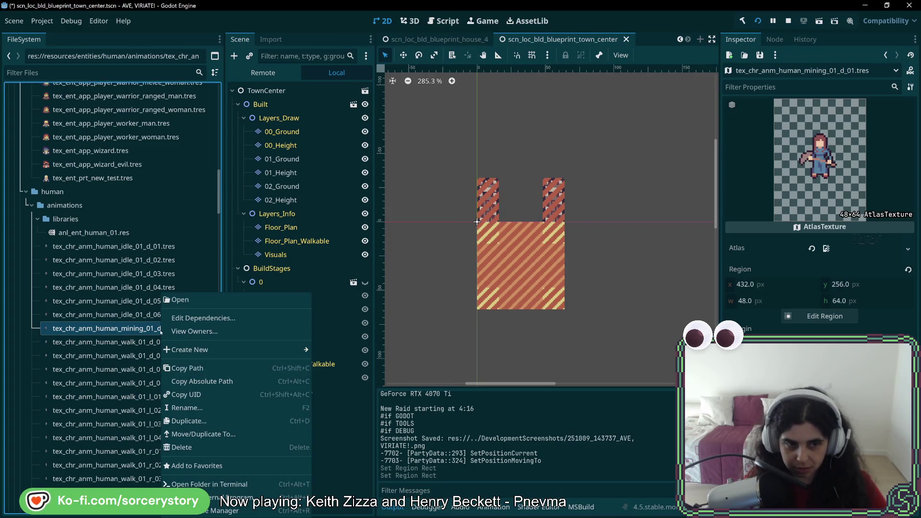
click(189, 421)
click(463, 246)
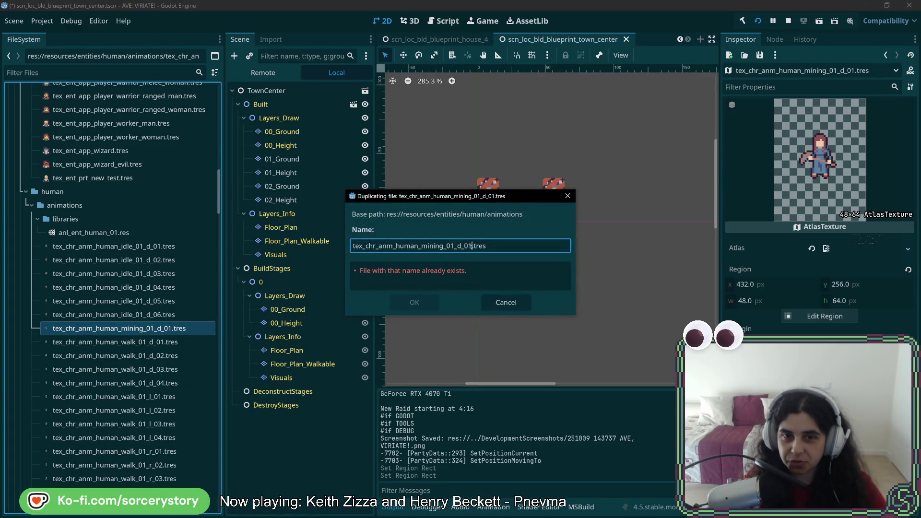
key(Delete)
text(2)
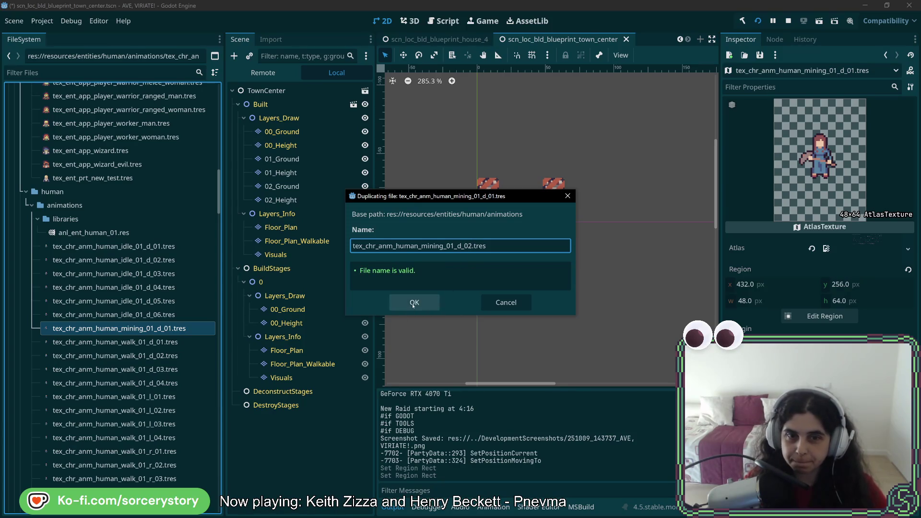
click(414, 303)
- Shift the d_02 atlas region one cell right onto the next mining frame
click(158, 342)
click(825, 316)
scroll(363, 281, up, 10)
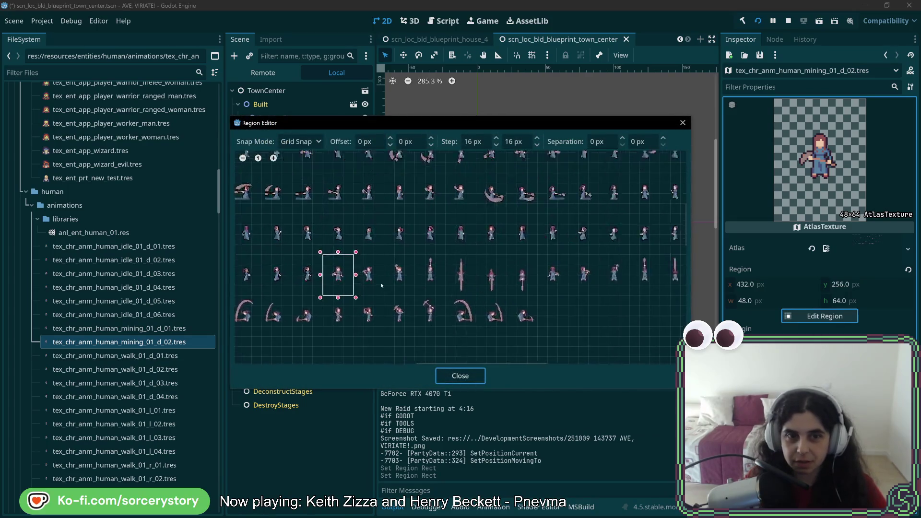
scroll(462, 267, up, 2)
drag(428, 211, 519, 219)
key(ctrl+z)
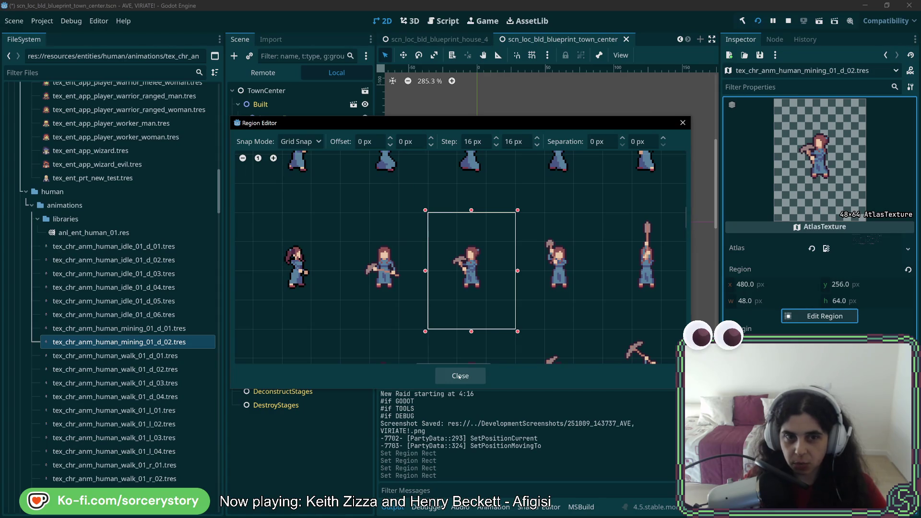
- Pan the sheet to verify the region at 480, 256, then close the region editor
scroll(455, 291, left, 5)
scroll(456, 291, up, 4)
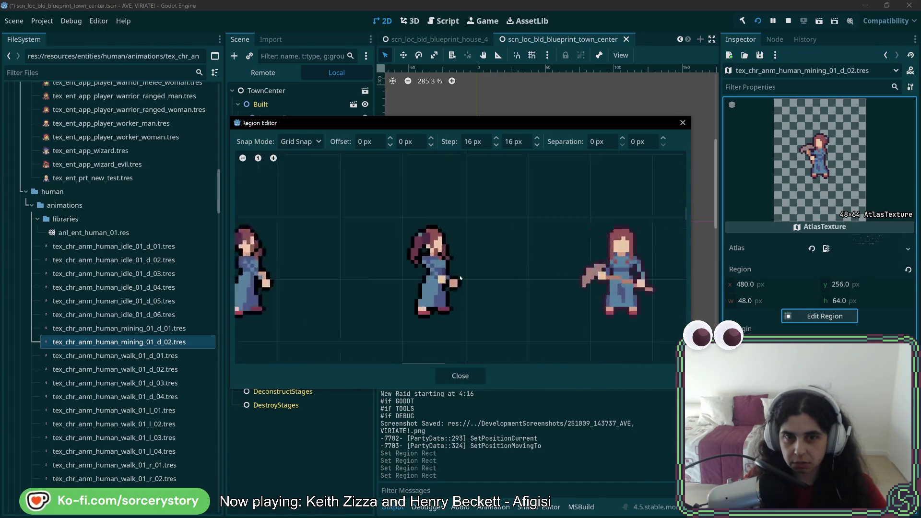
drag(605, 275, 310, 292)
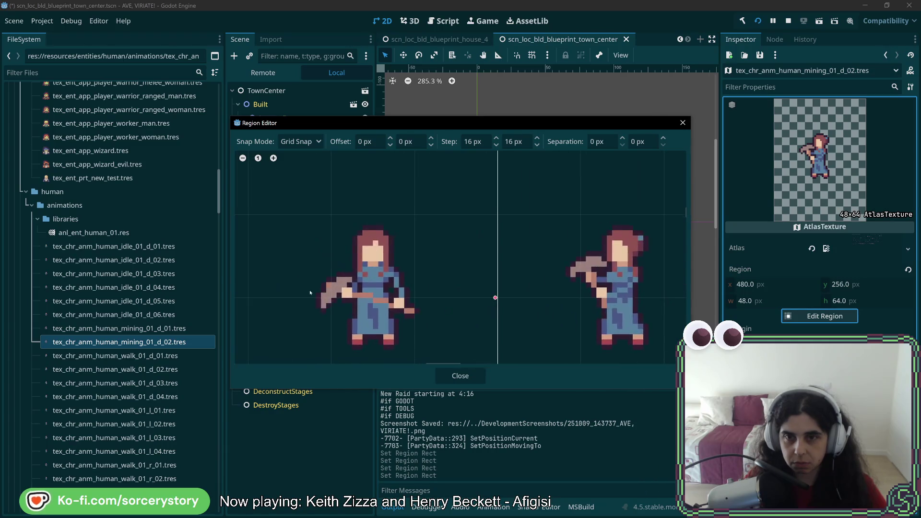
scroll(310, 293, down, 5)
scroll(466, 268, up, 7)
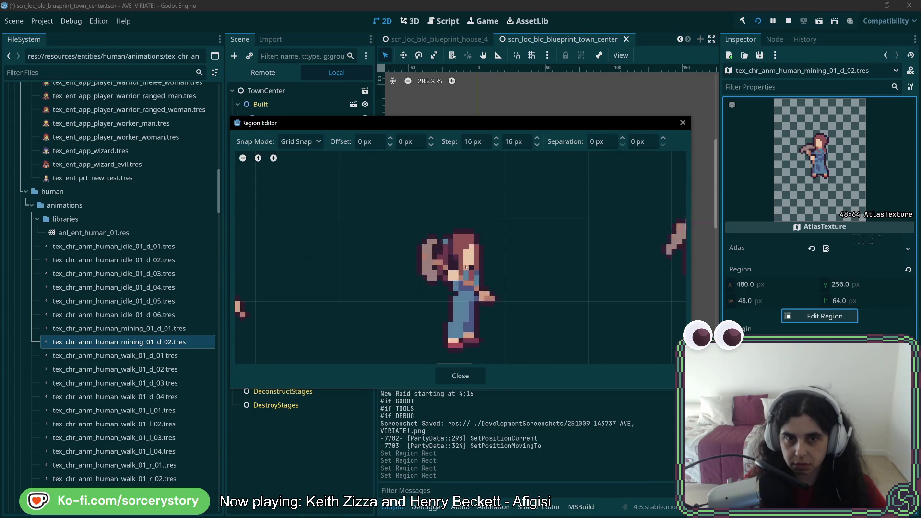
scroll(462, 259, down, 5)
drag(458, 249, 611, 304)
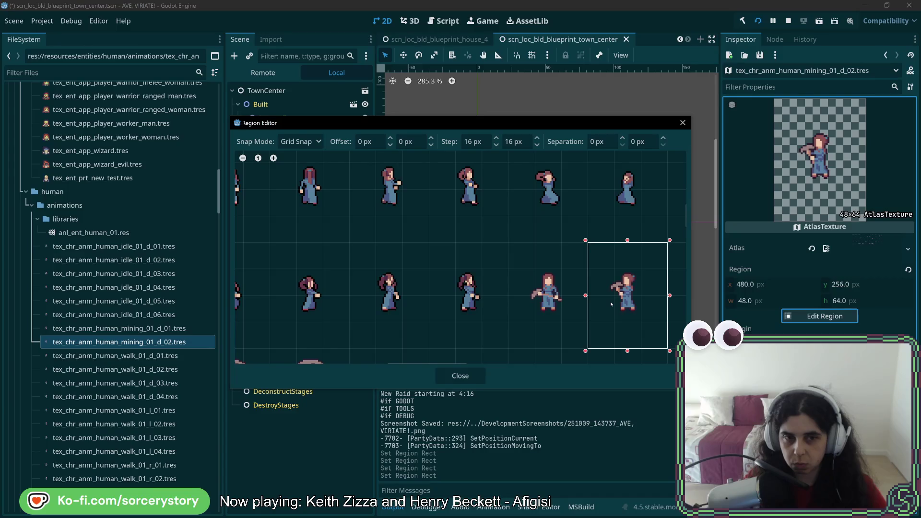
drag(611, 301, 575, 273)
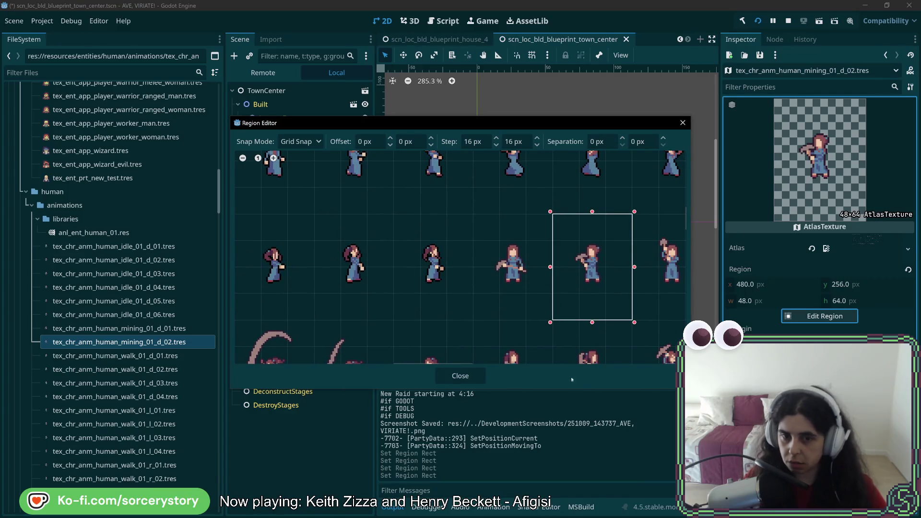
click(460, 376)
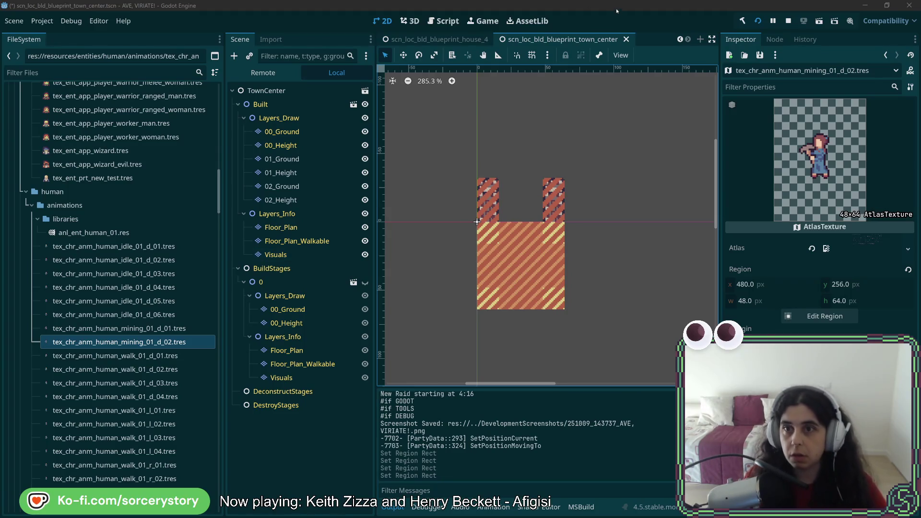
- Duplicate mining_01_d_02 as mining_01_d_03, move its region to x 528, and save
click(441, 253)
right_click(162, 342)
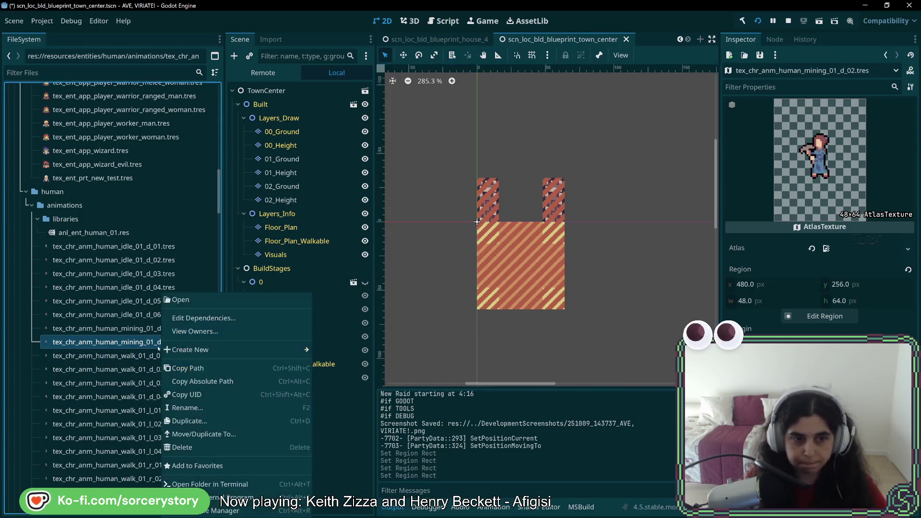
click(201, 421)
click(470, 246)
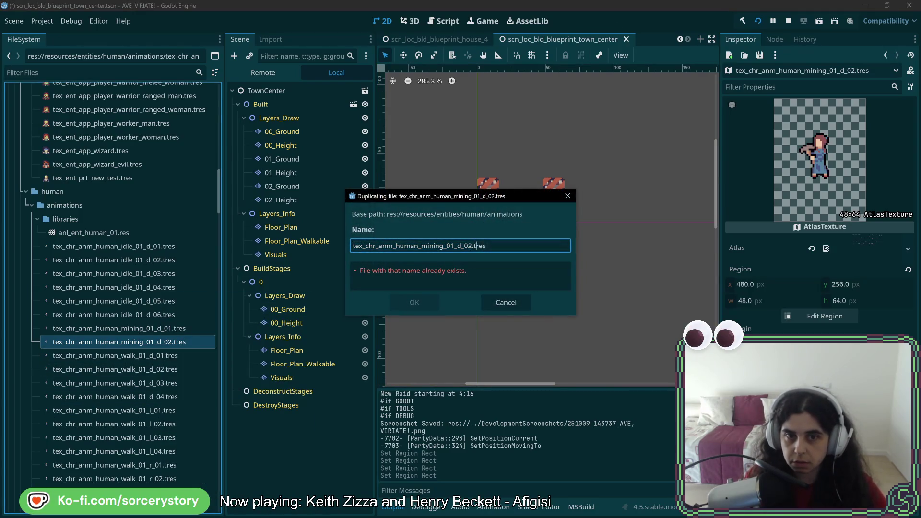
click(415, 303)
click(825, 315)
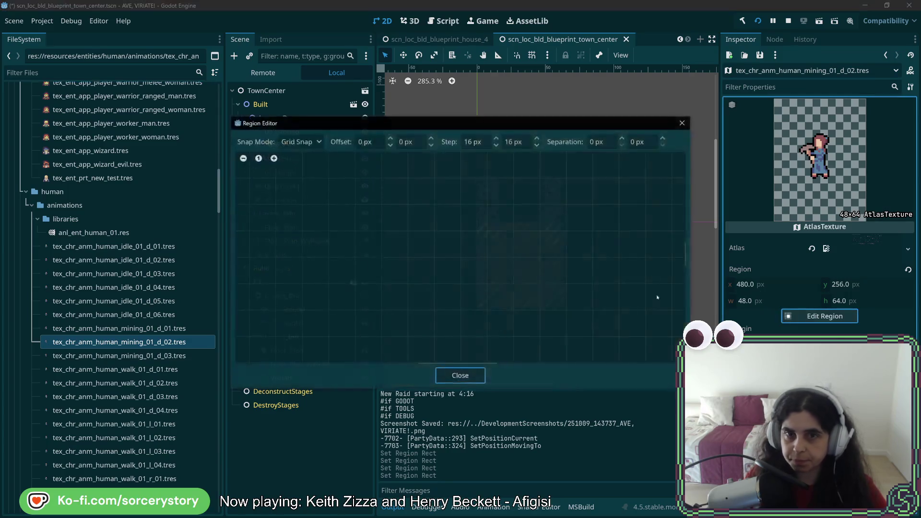
click(460, 376)
click(172, 356)
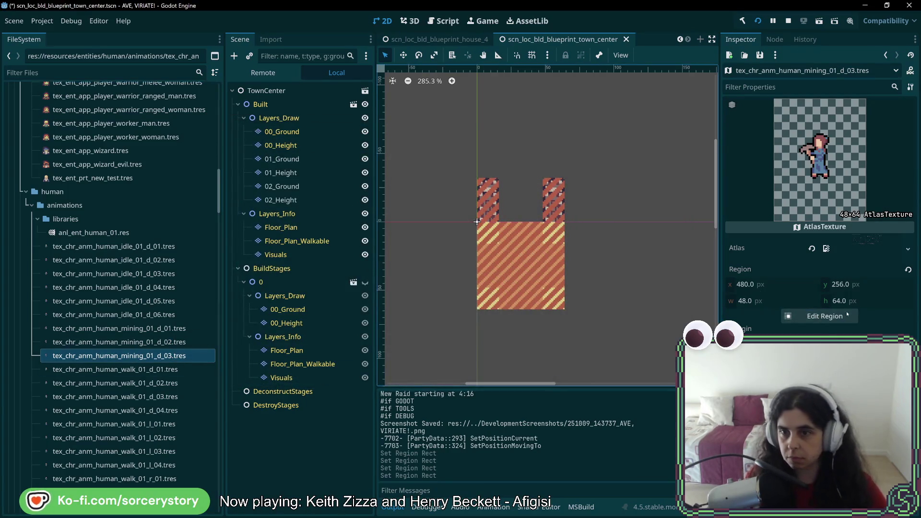
click(825, 316)
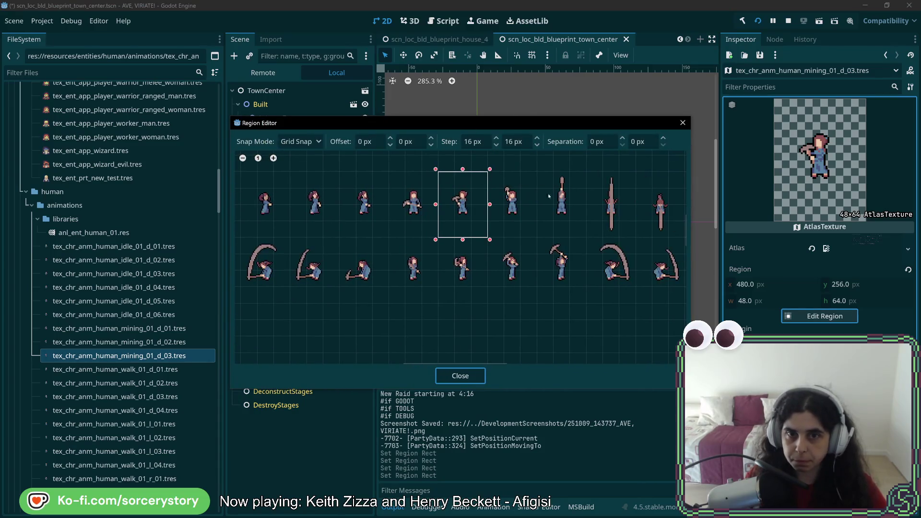
scroll(481, 269, up, 2)
drag(457, 226, 482, 257)
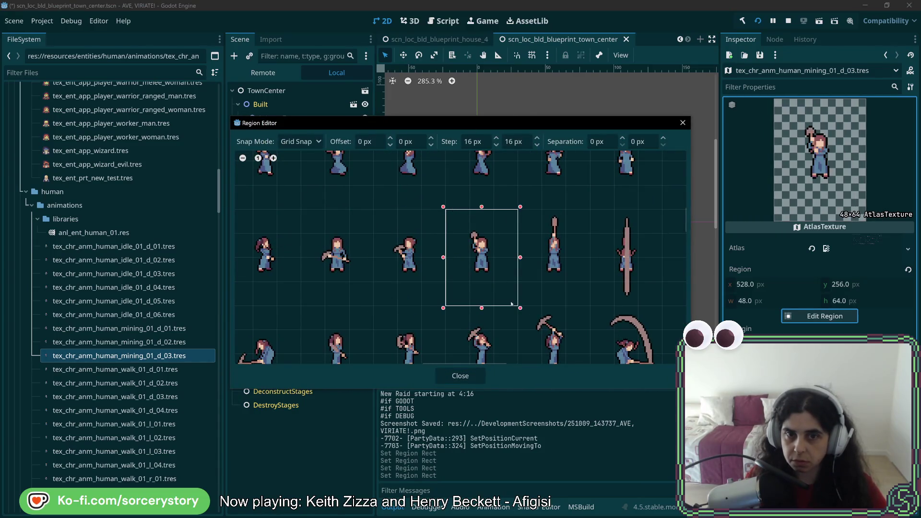
click(478, 377)
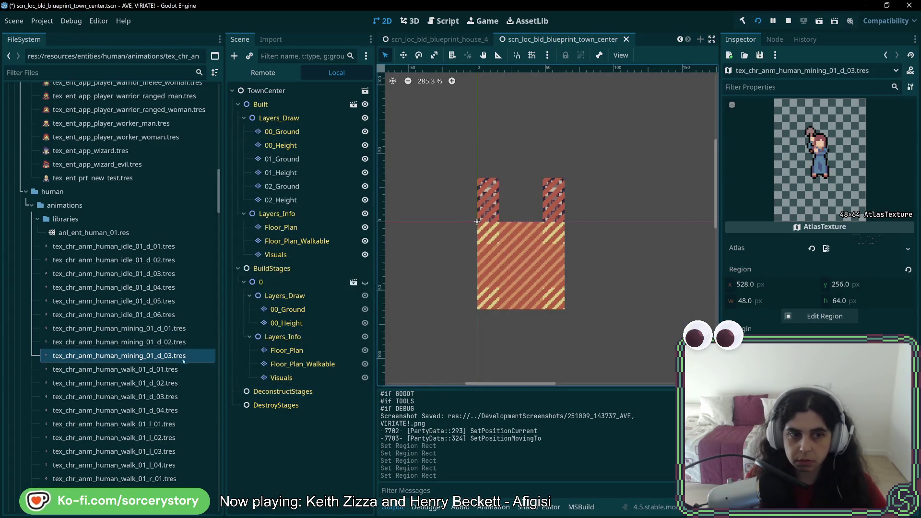
key(ctrl+s)
- Duplicate mining_01_d_03 as mining_01_d_04 and move its region right to x 576
right_click(166, 356)
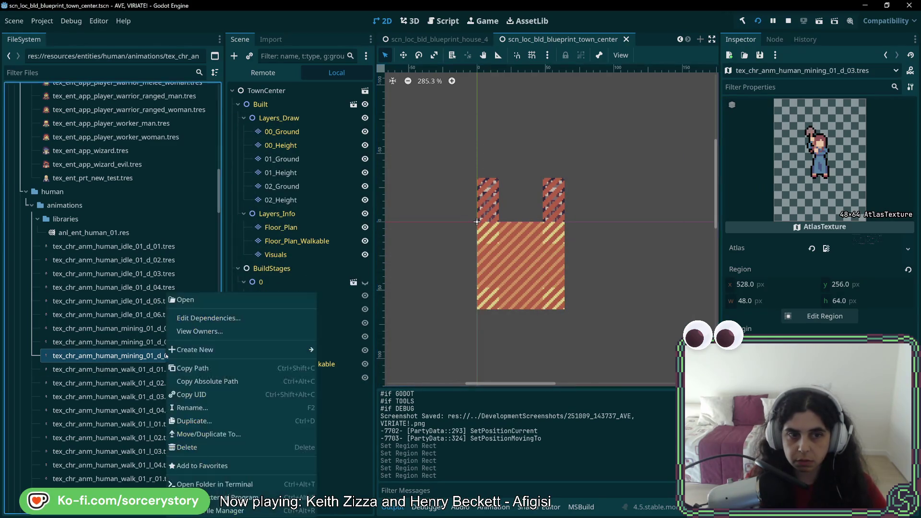
click(198, 421)
click(471, 246)
click(414, 302)
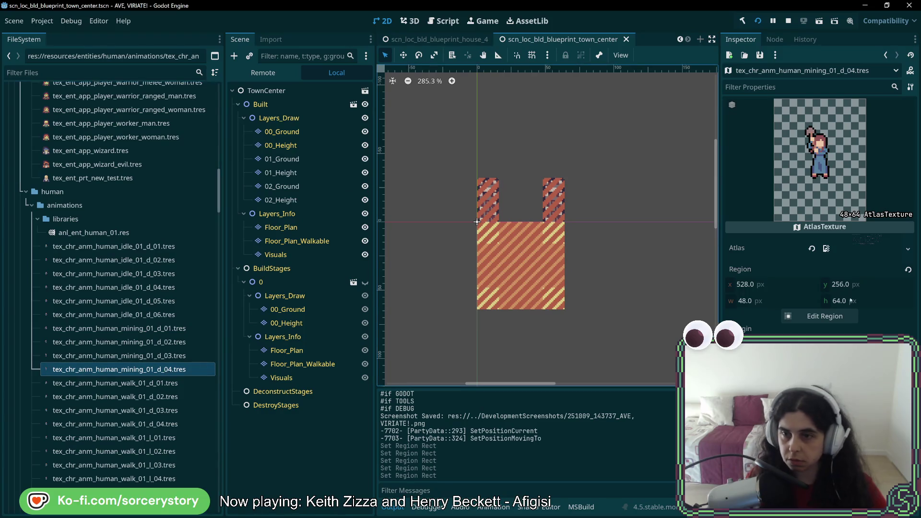
click(819, 316)
scroll(499, 242, up, 5)
drag(440, 201, 514, 307)
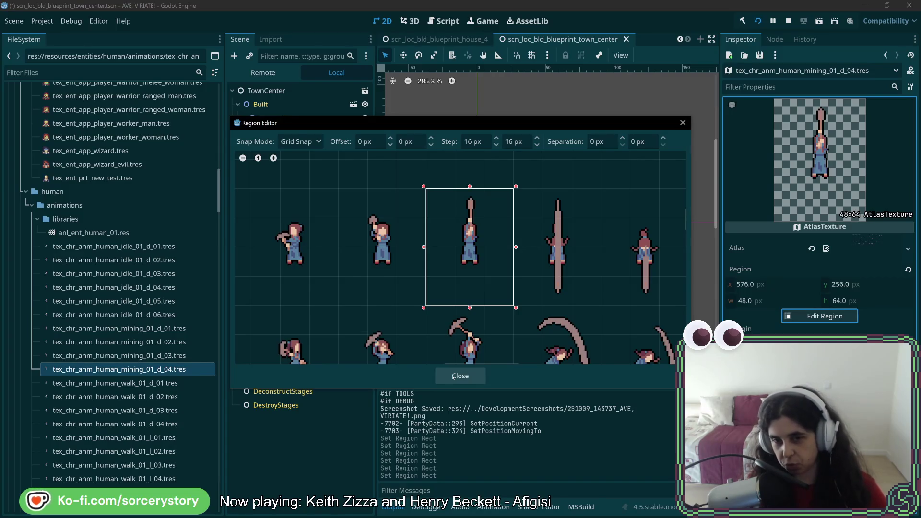
click(454, 377)
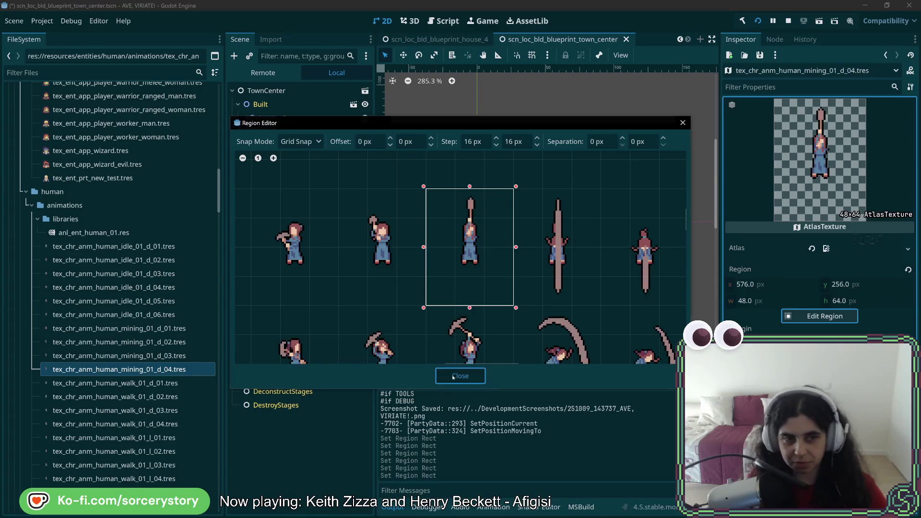
- Duplicate mining_01_d_04 as mining_01_d_05, shift its region to x 624, and save
right_click(174, 372)
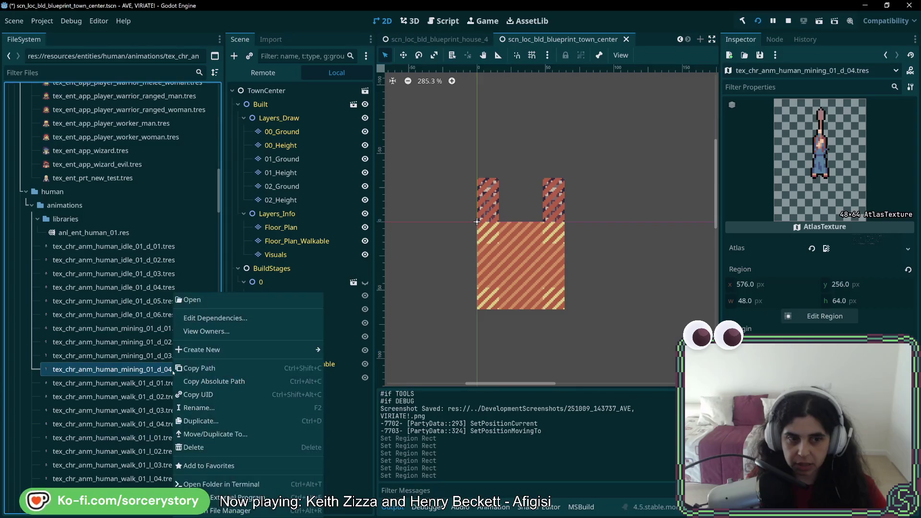
click(234, 423)
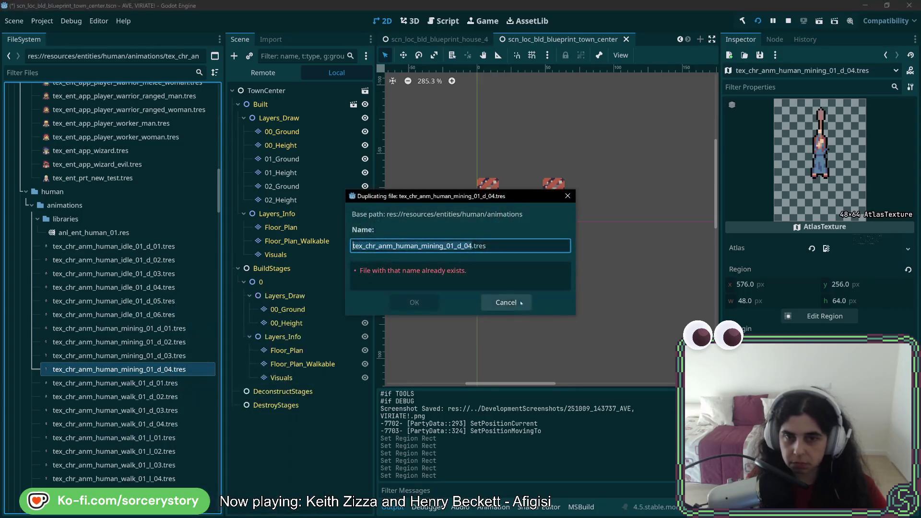
click(469, 245)
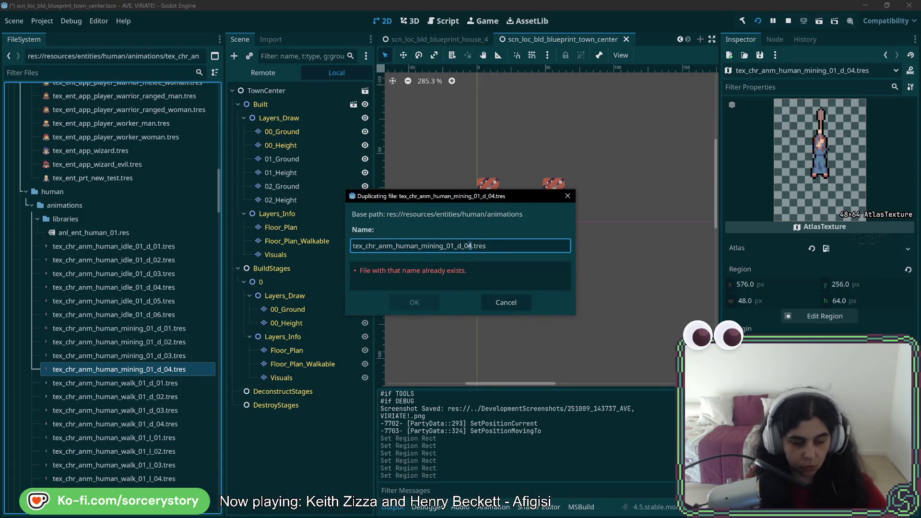
key(Delete)
text(5)
key(Return)
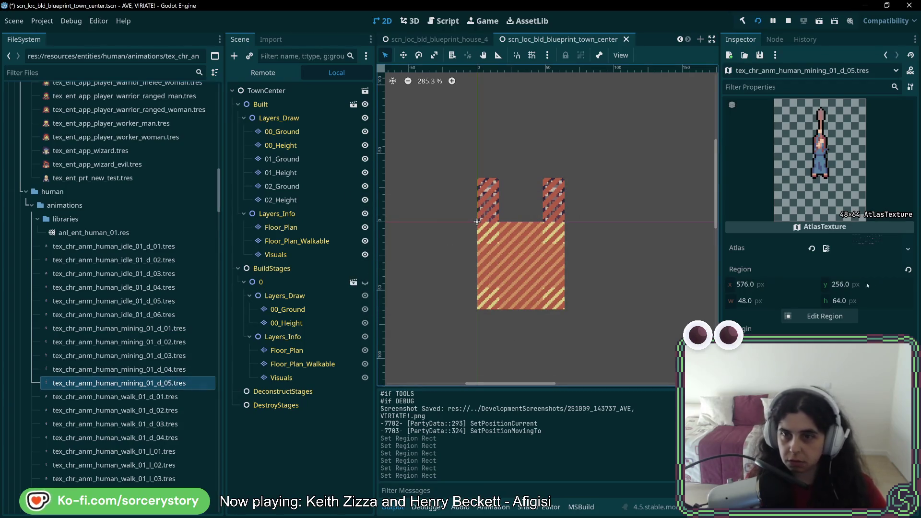
click(822, 316)
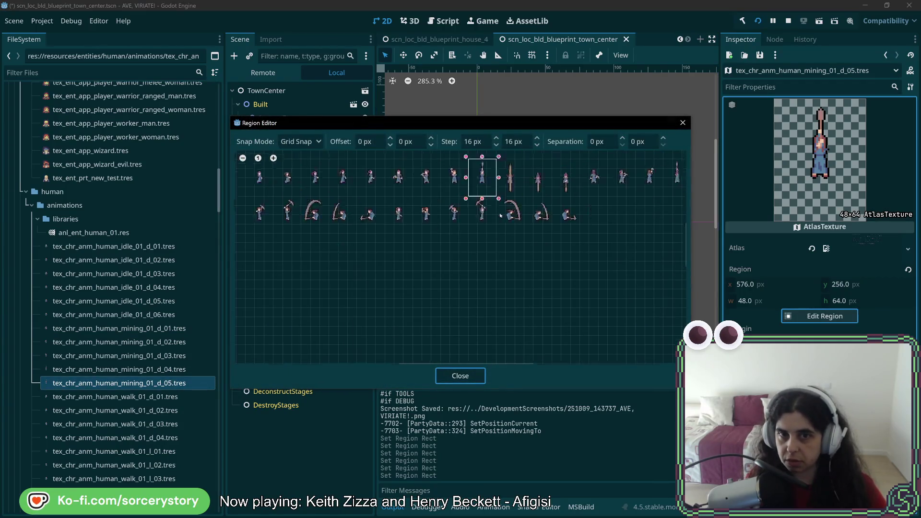
scroll(436, 314, up, 2)
drag(401, 201, 478, 305)
click(460, 376)
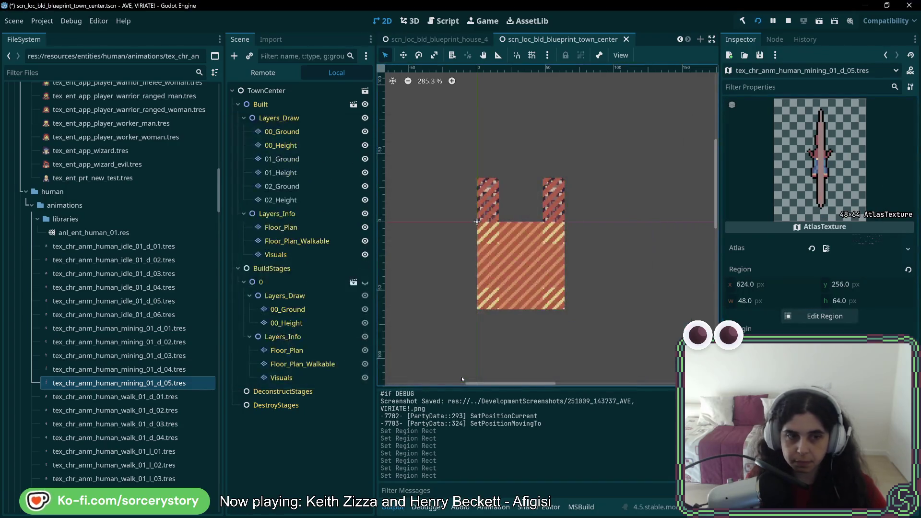
key(ctrl+s)
- Duplicate mining_01_d_05 as mining_01_d_06 and move its region to x 672
right_click(169, 384)
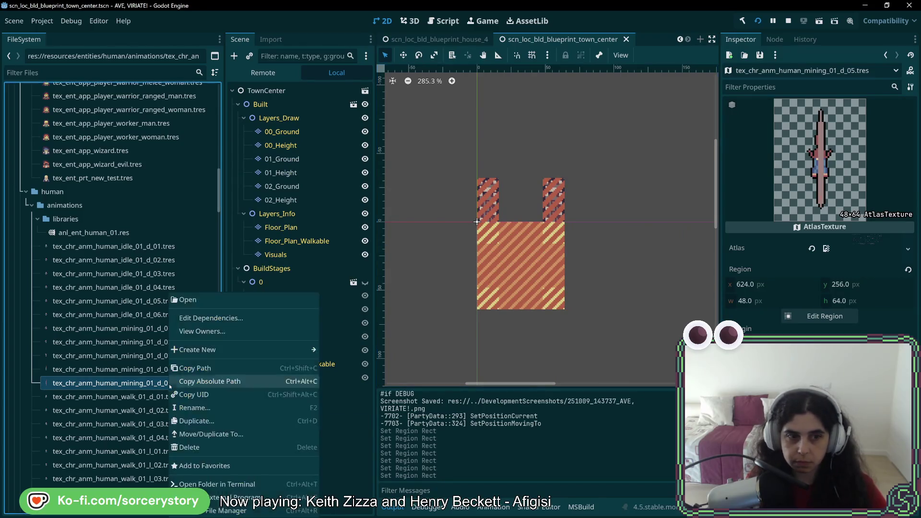
click(211, 421)
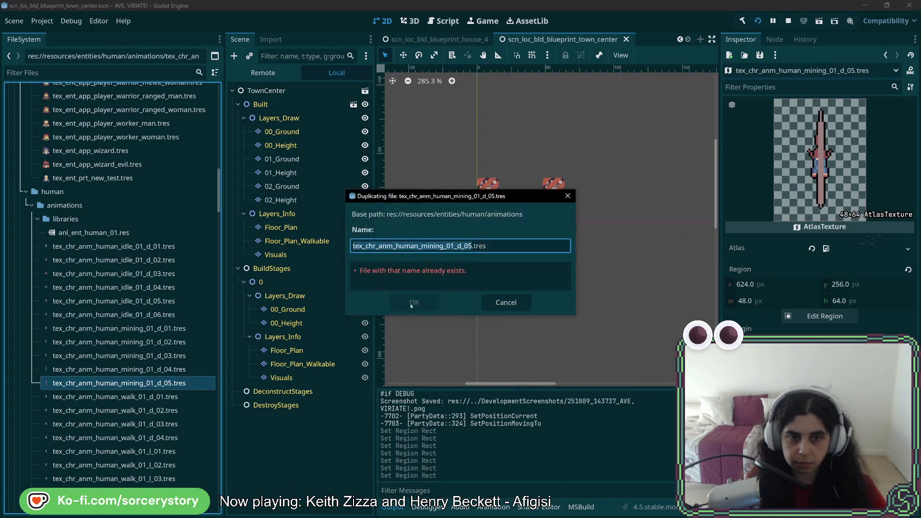
click(468, 246)
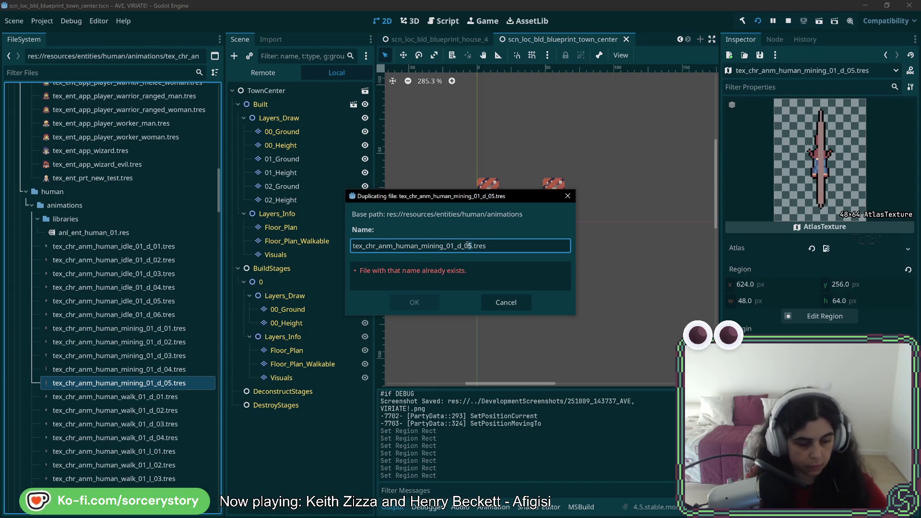
key(Delete)
text(6)
click(415, 302)
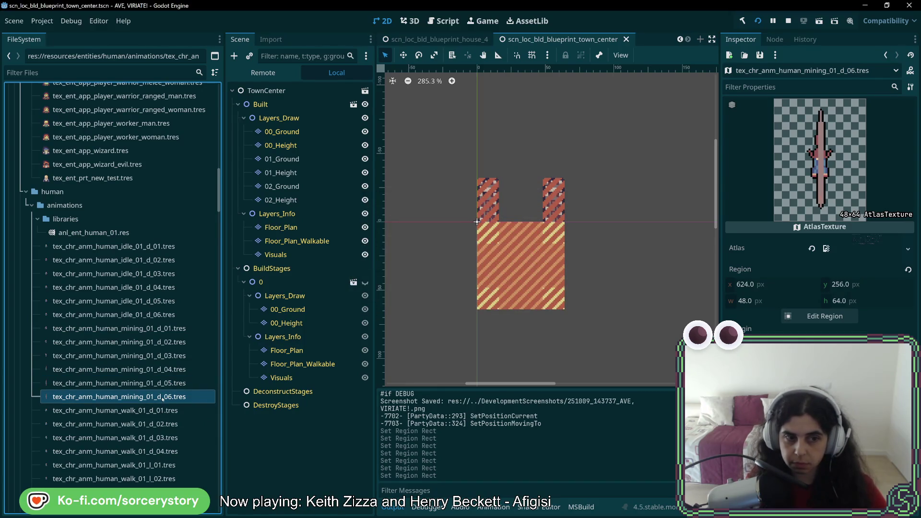
click(825, 317)
scroll(498, 215, up, 3)
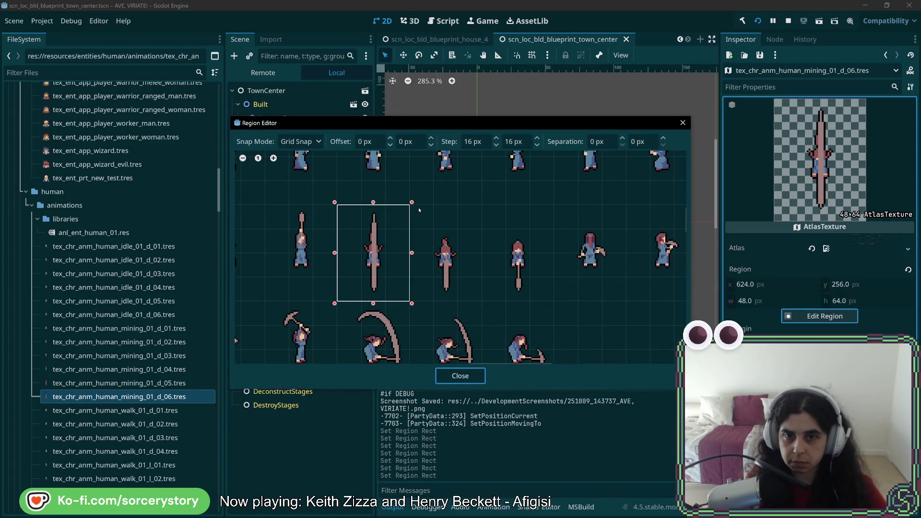
drag(419, 210, 479, 299)
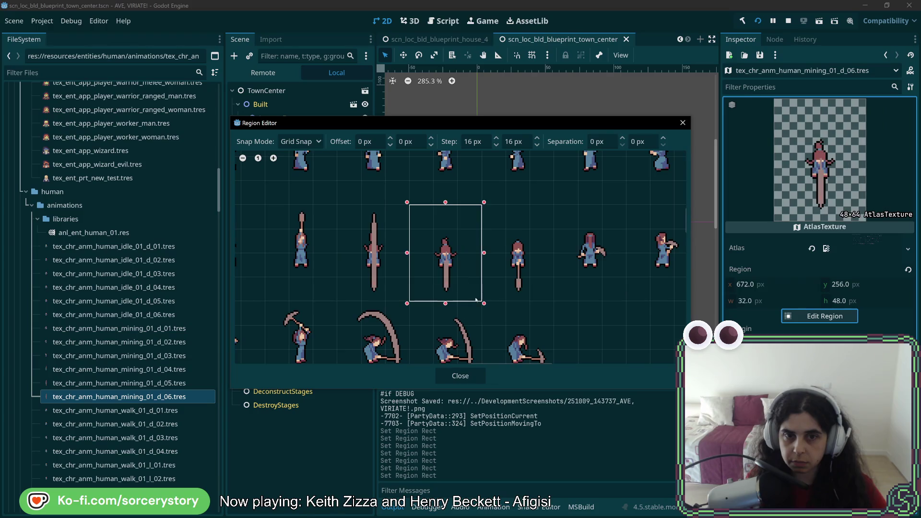
click(469, 379)
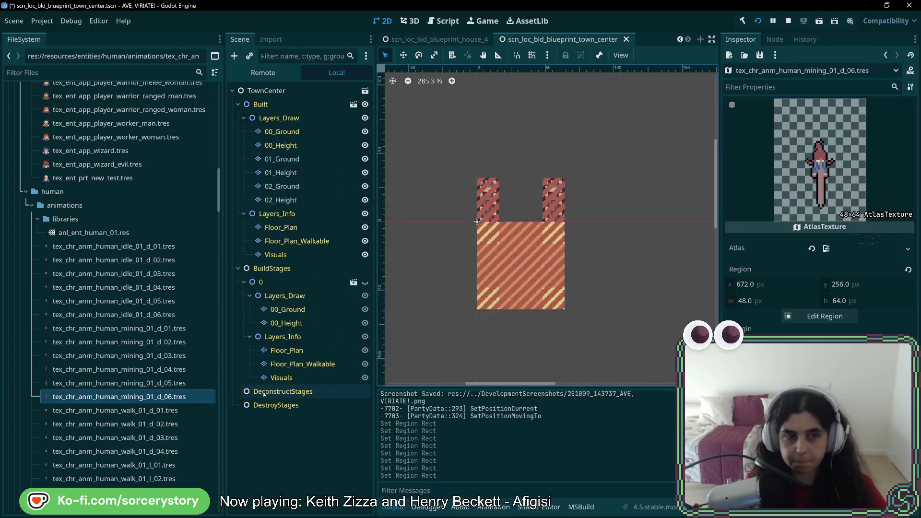
- Duplicate mining_01_d_06 as mining_01_d_07, move its region to x 720, and save
right_click(149, 396)
click(192, 421)
click(469, 246)
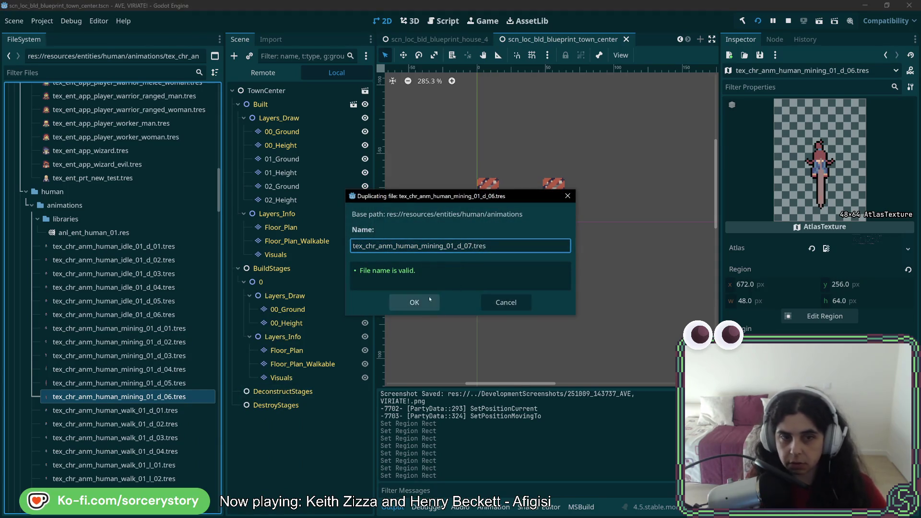
click(414, 302)
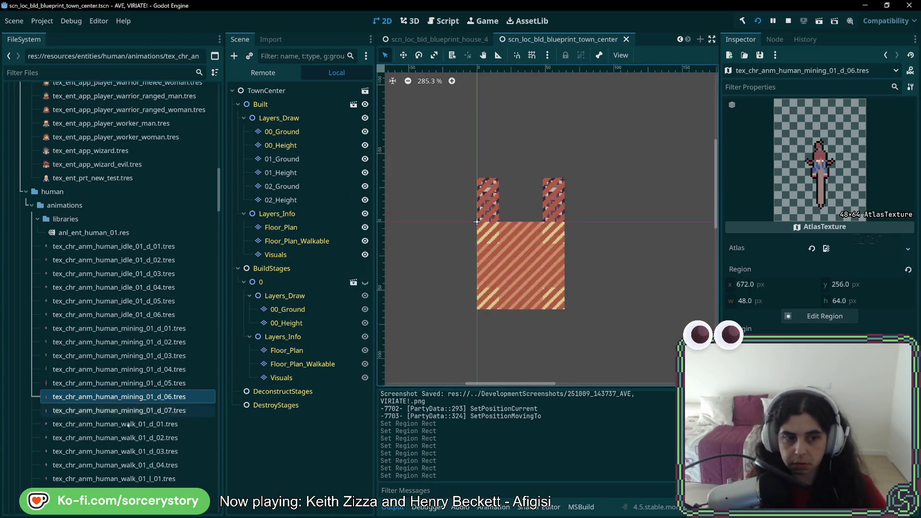
click(840, 317)
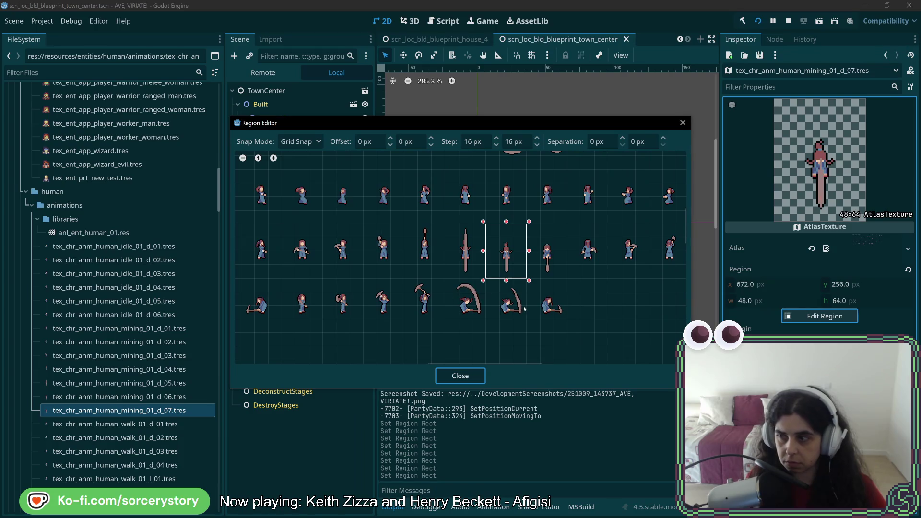
scroll(533, 283, up, 4)
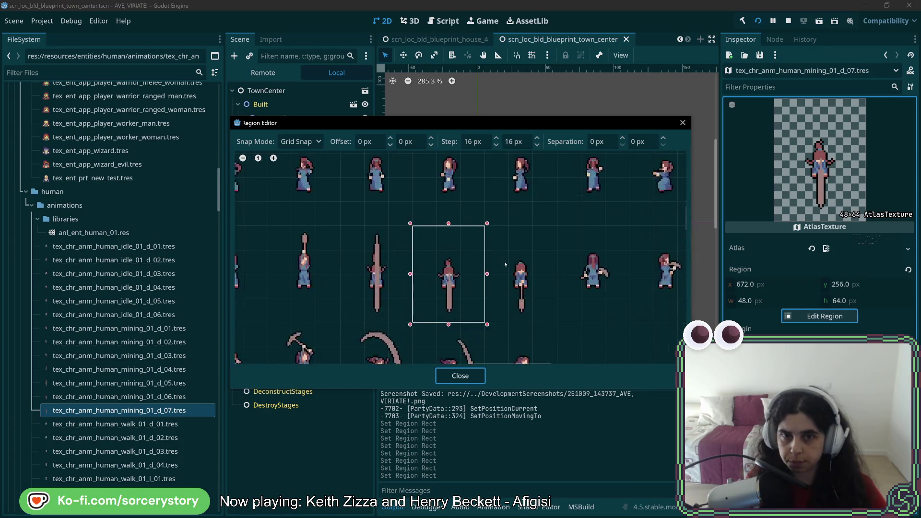
drag(474, 331, 561, 331)
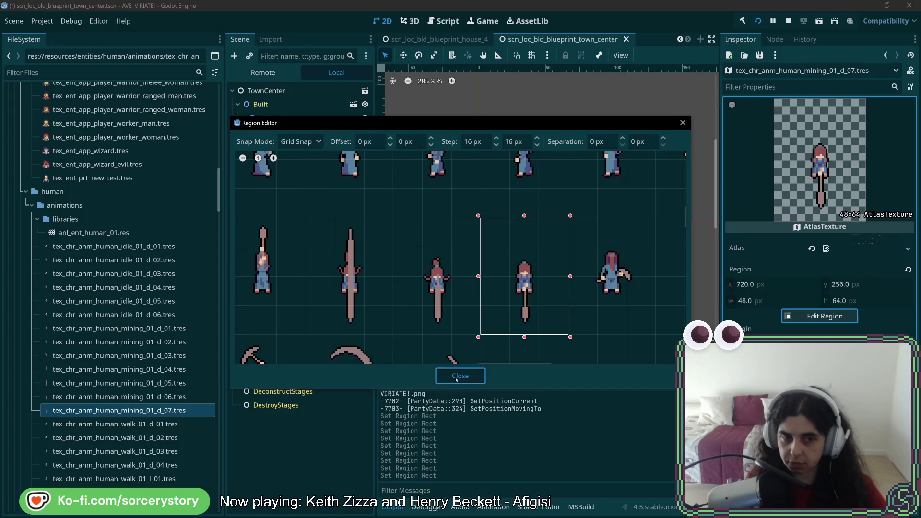
click(456, 377)
key(ctrl+s)
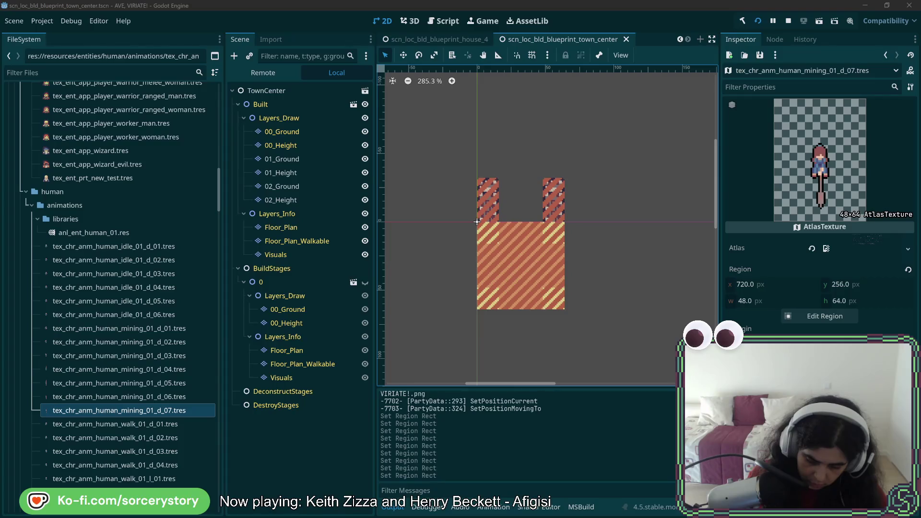
- Duplicate mining_01_d_01 as mining_01_u_01 and frame the up-facing sprite at x 768
right_click(147, 341)
click(144, 328)
right_click(130, 328)
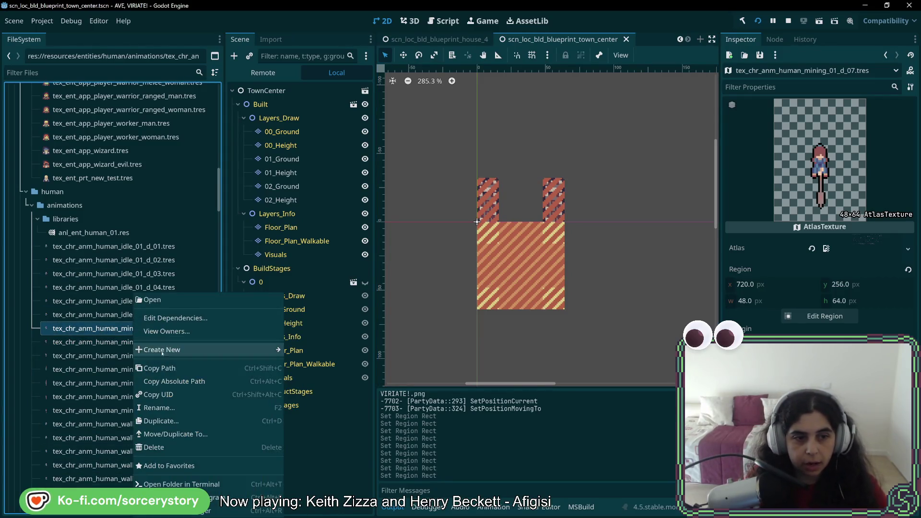
click(177, 421)
click(459, 246)
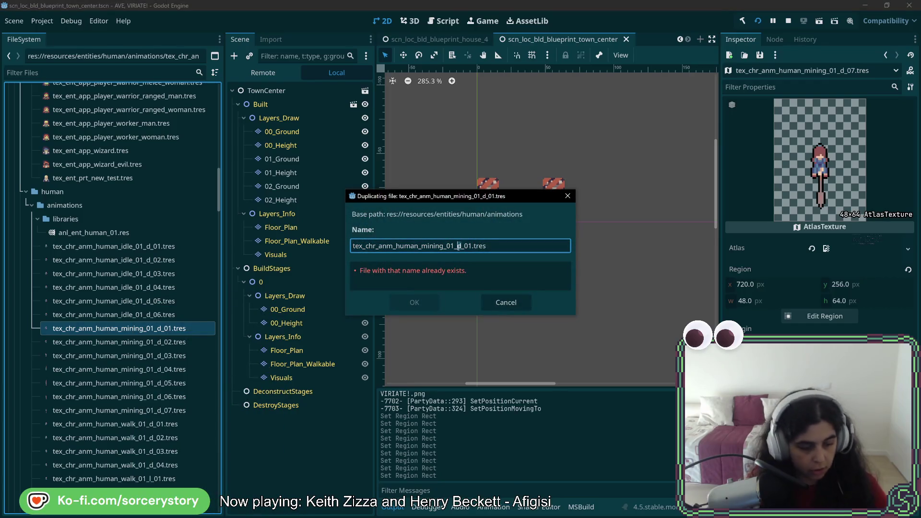
click(413, 303)
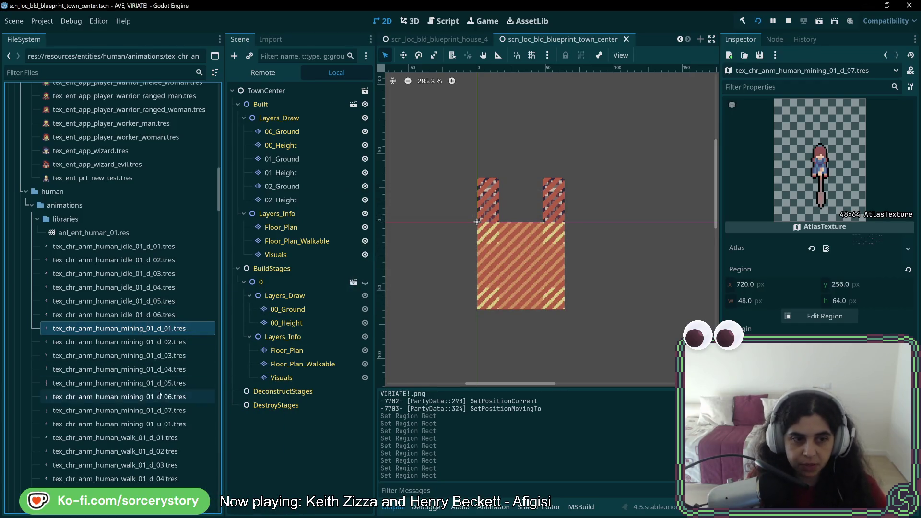
click(175, 425)
click(823, 316)
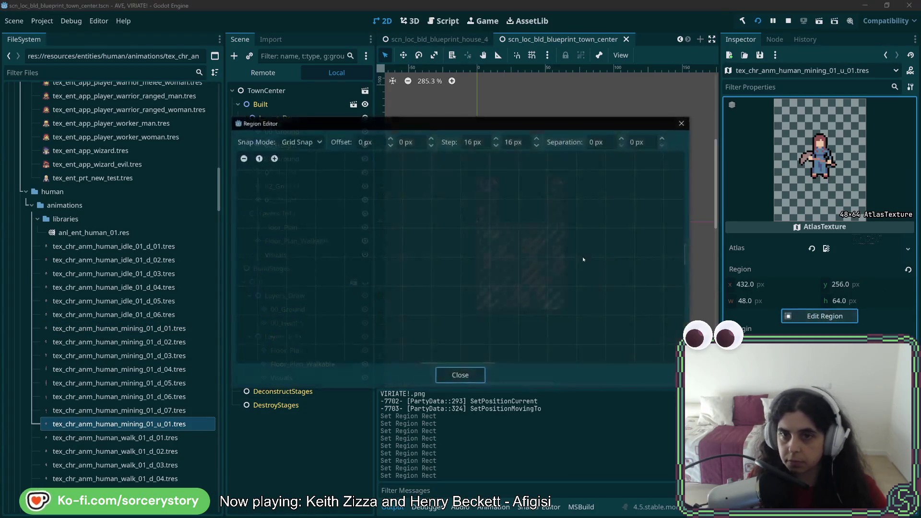
scroll(579, 249, up, 4)
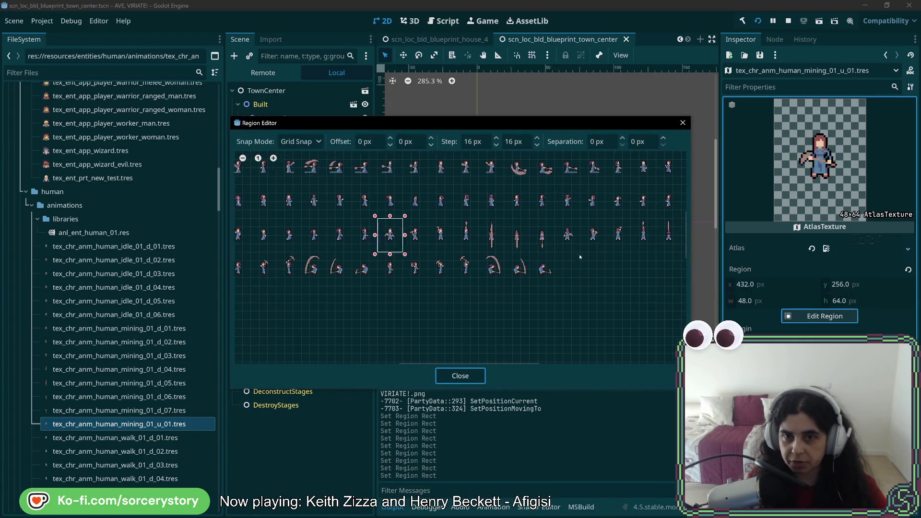
scroll(492, 263, up, 1)
drag(465, 212, 525, 296)
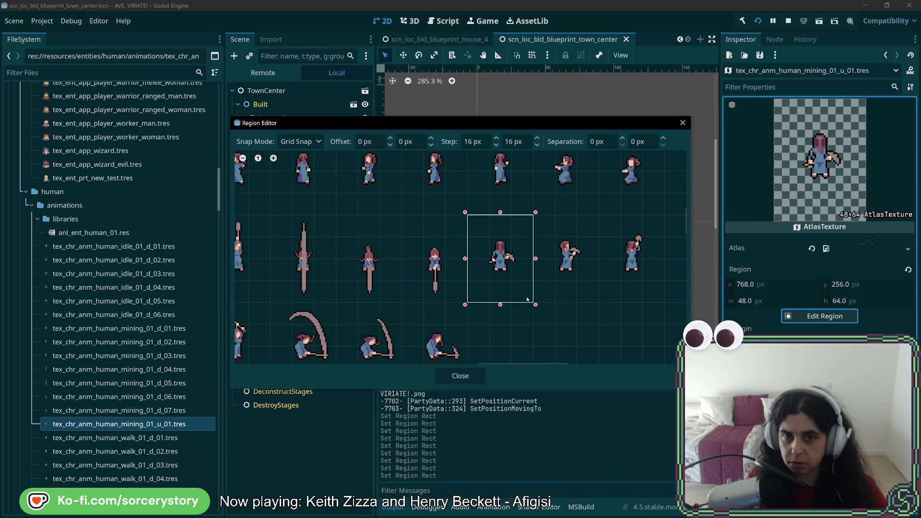
click(461, 375)
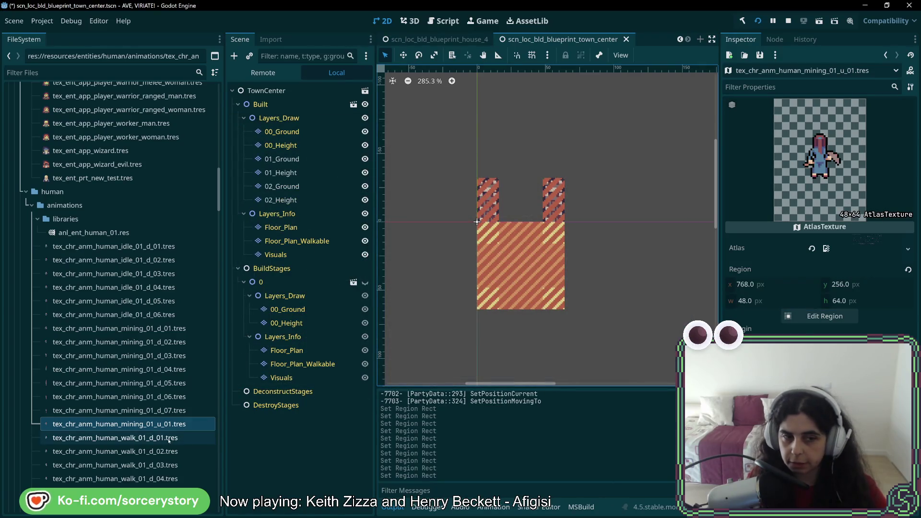
- Duplicate mining_01_u_01 as mining_01_u_02, frame the sprite at x 816, and save
right_click(169, 425)
click(192, 421)
key(Right)
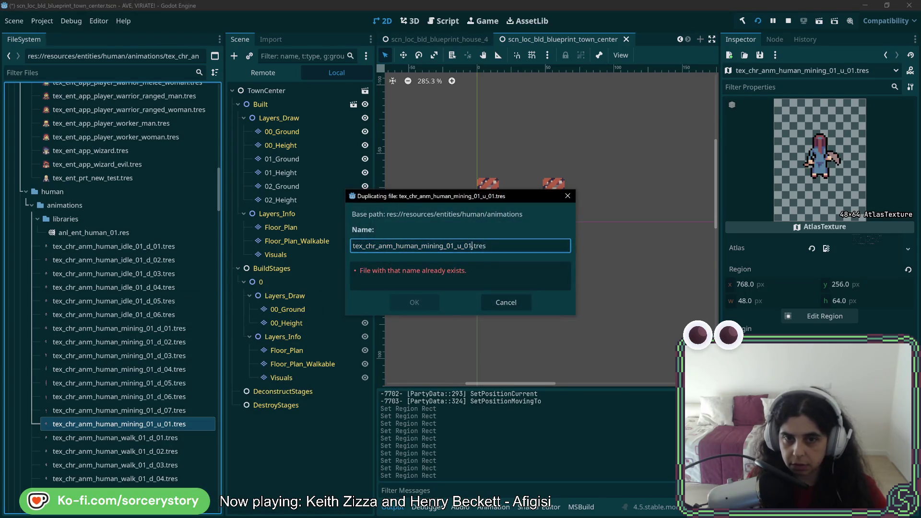
click(415, 302)
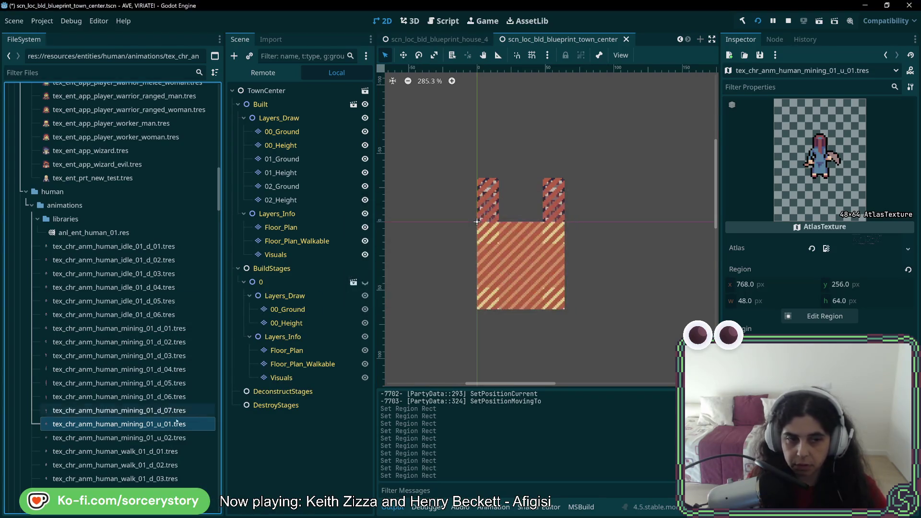
click(823, 316)
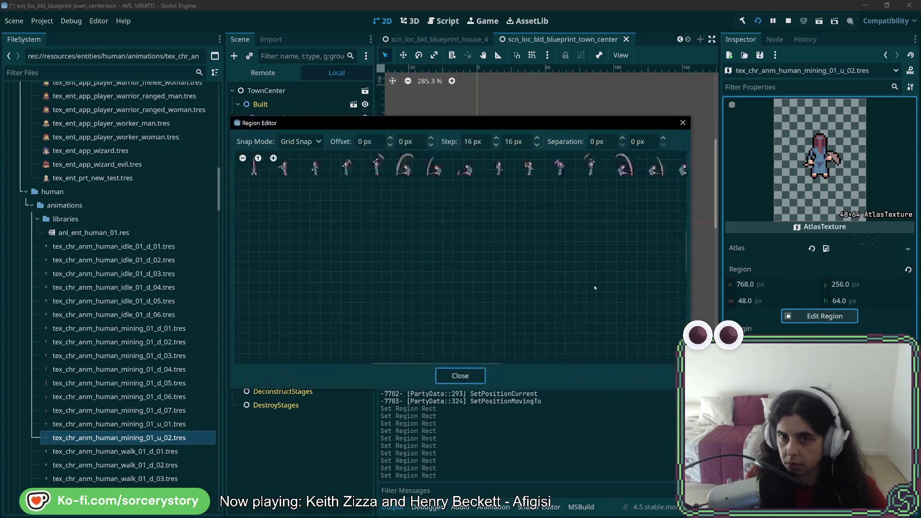
scroll(405, 219, up, 5)
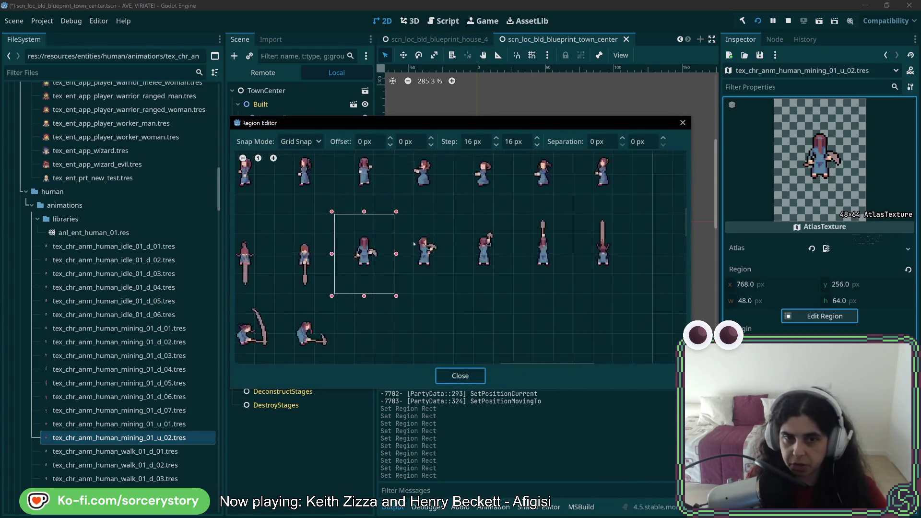
mouse_move(404, 220)
mouse_down()
mouse_move(451, 326)
mouse_move(413, 207)
mouse_move(389, 207)
mouse_up()
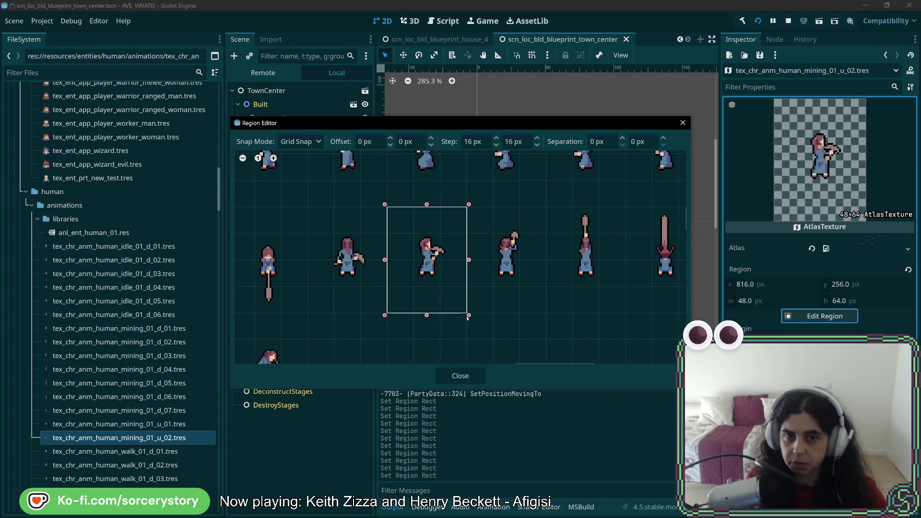
click(463, 376)
key(ctrl+s)
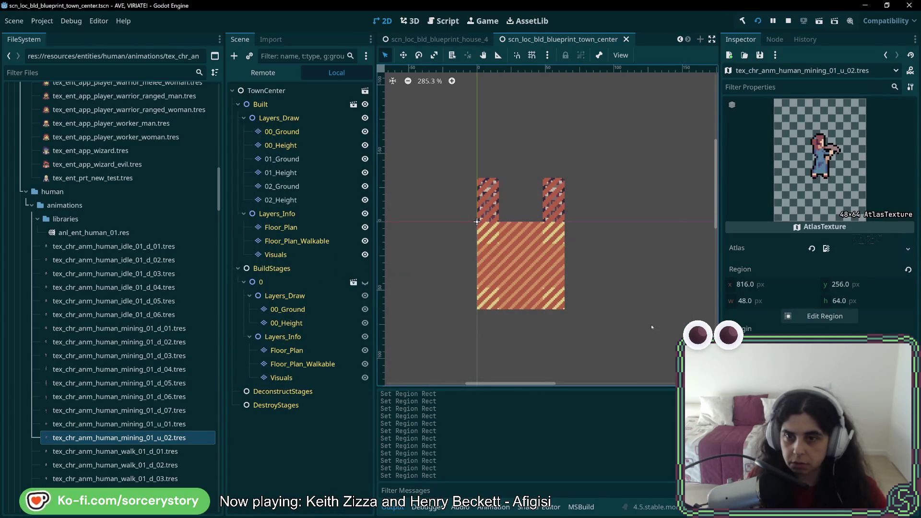
- Duplicate mining_01_u_02 as mining_01_u_03, move its region to x 864, and save
right_click(177, 437)
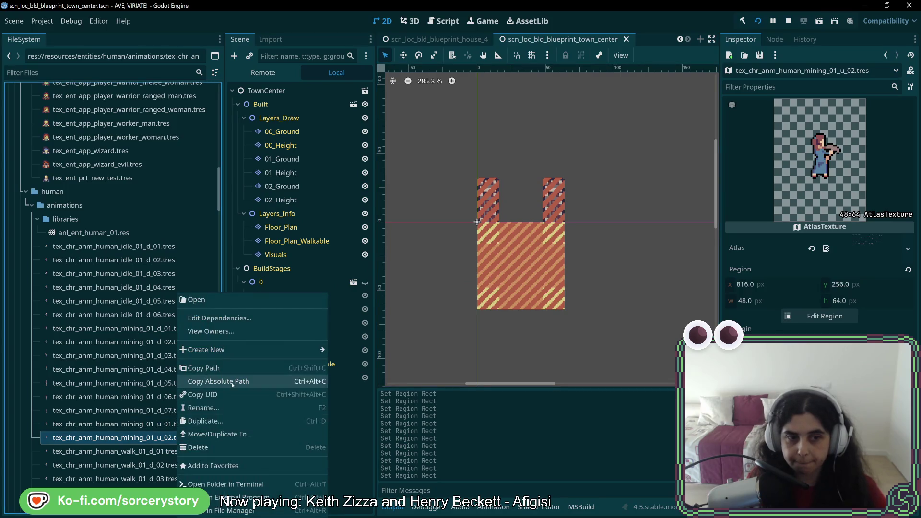
click(222, 421)
key(Right)
key(BackSpace)
text(3)
click(414, 302)
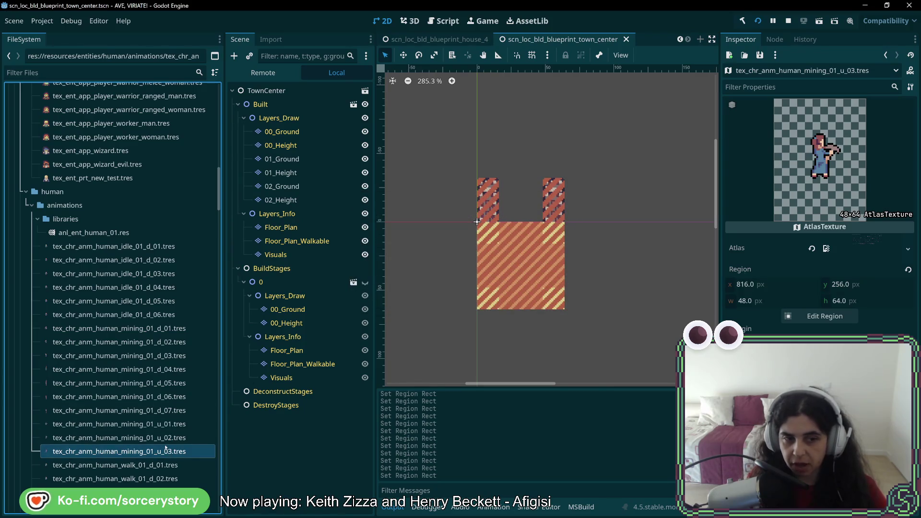
click(825, 317)
scroll(480, 242, up, 5)
drag(459, 247, 528, 342)
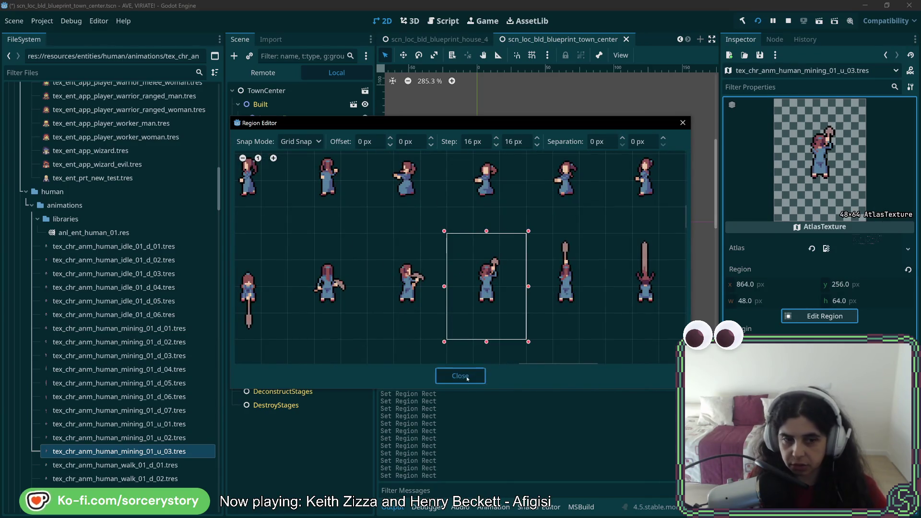
click(468, 377)
key(ctrl+s)
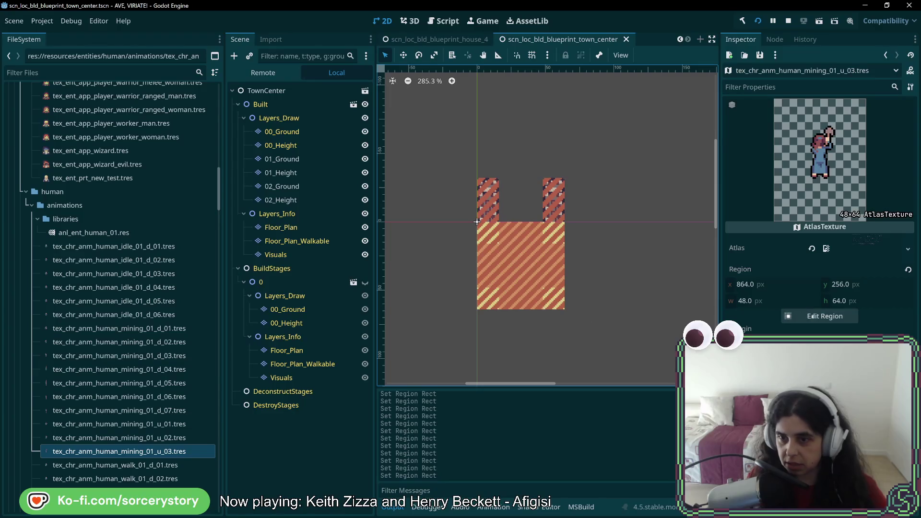
right_click(160, 451)
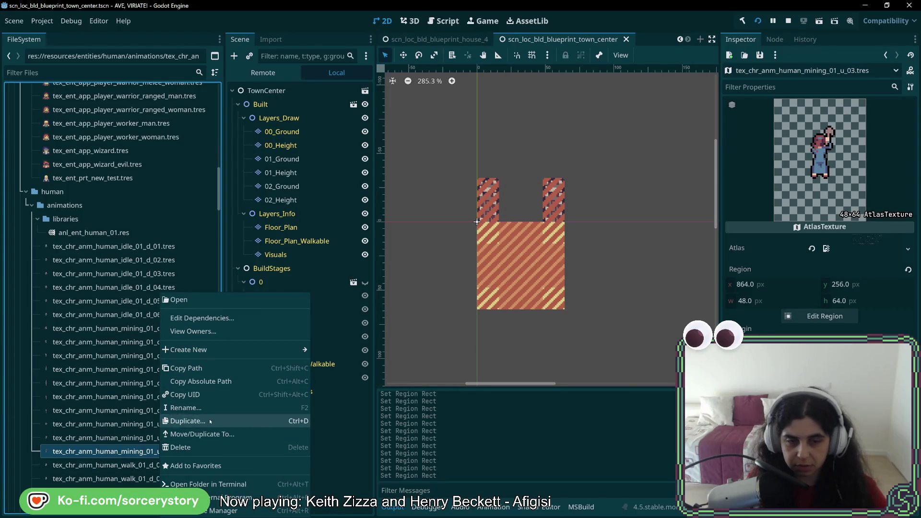
- Copy mining_01_u_03 to mining_01_u_04, crop the next sprite, and save
click(192, 420)
click(469, 246)
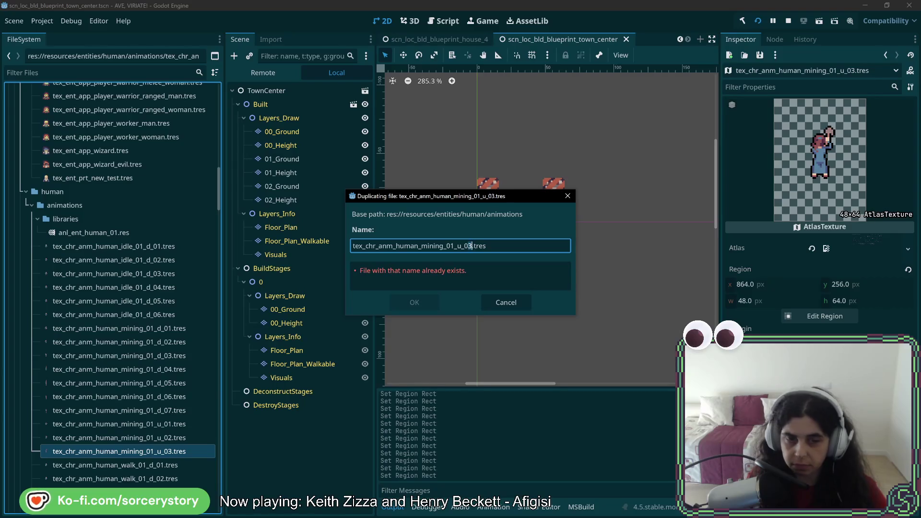
click(416, 302)
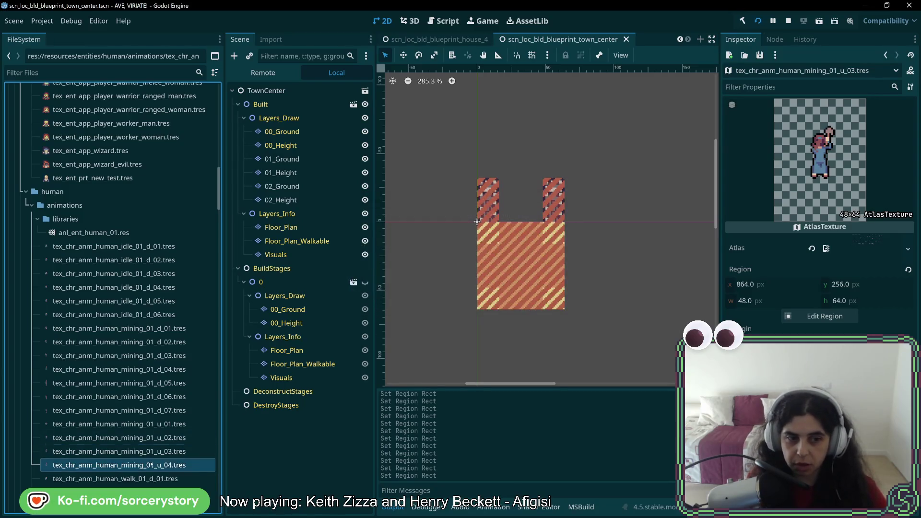
click(838, 314)
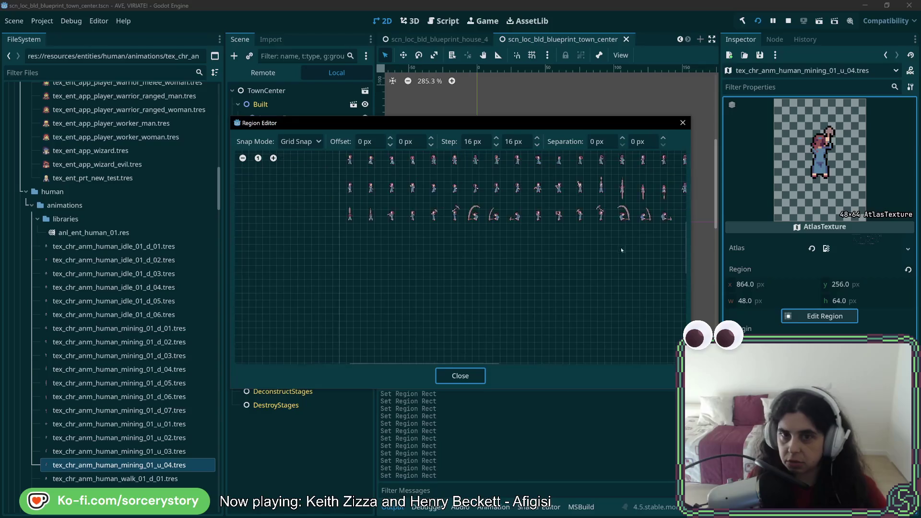
scroll(433, 223, up, 5)
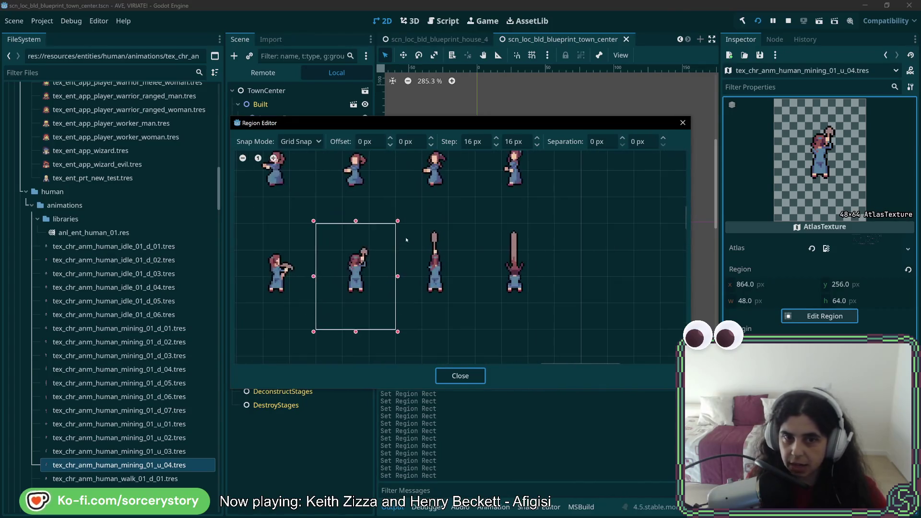
drag(396, 224, 465, 329)
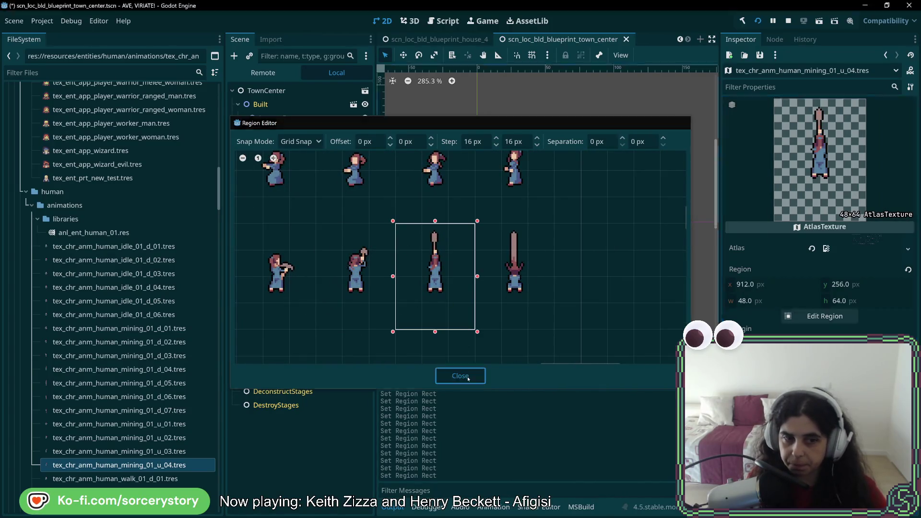
click(460, 376)
key(ctrl+s)
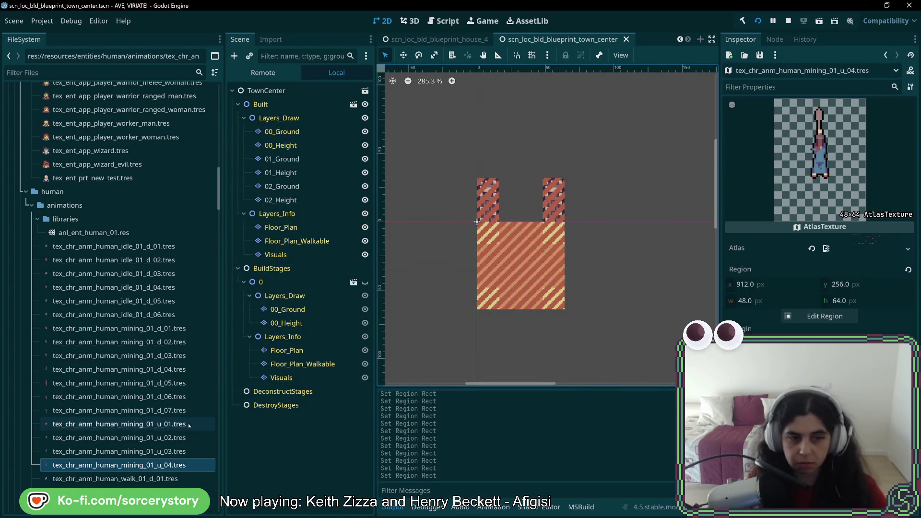
- Duplicate mining_01_u_04 as mining_01_u_05, shift its region one sprite right, and save
right_click(169, 464)
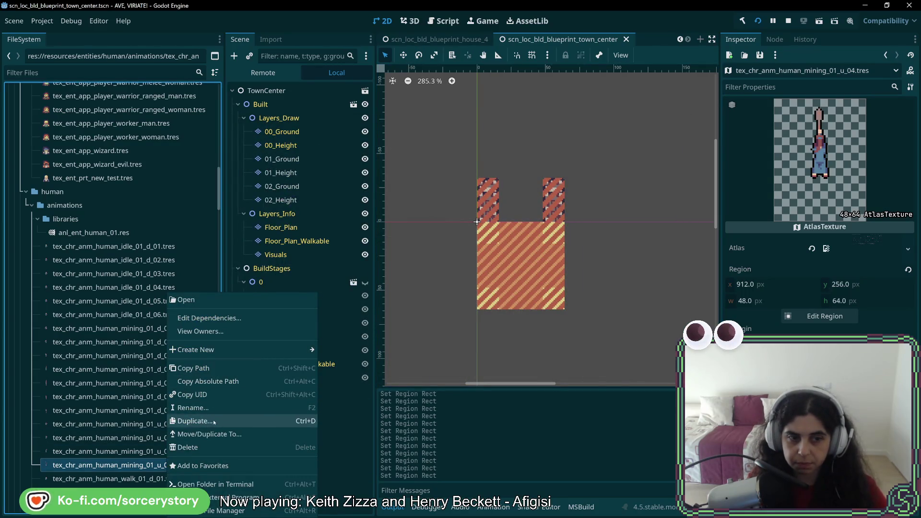
click(216, 421)
click(469, 246)
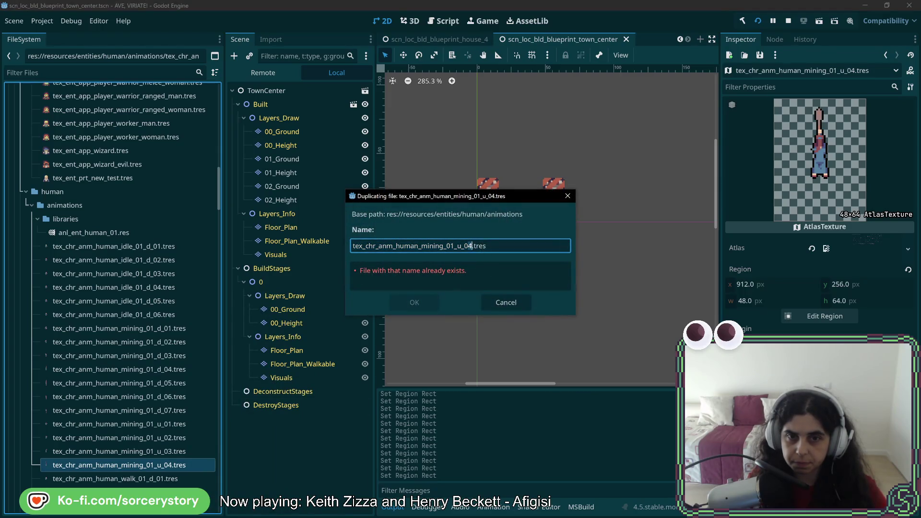
click(412, 304)
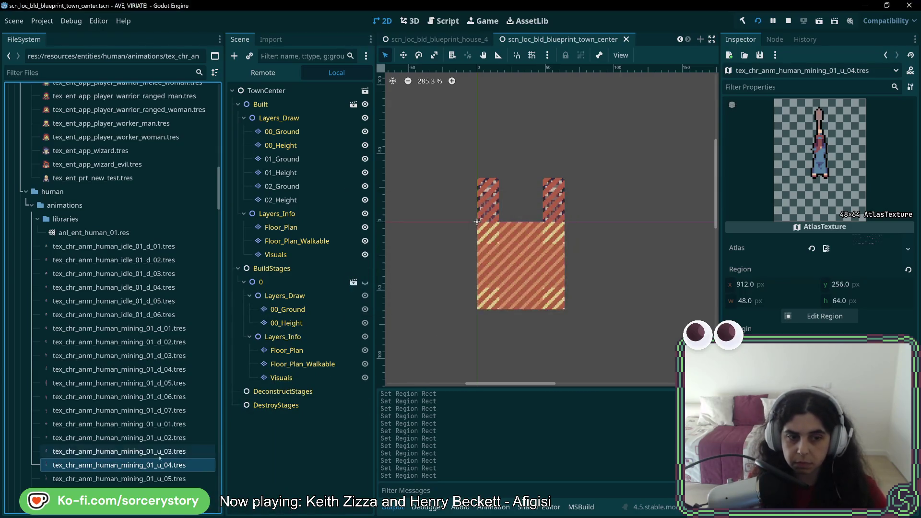
click(834, 316)
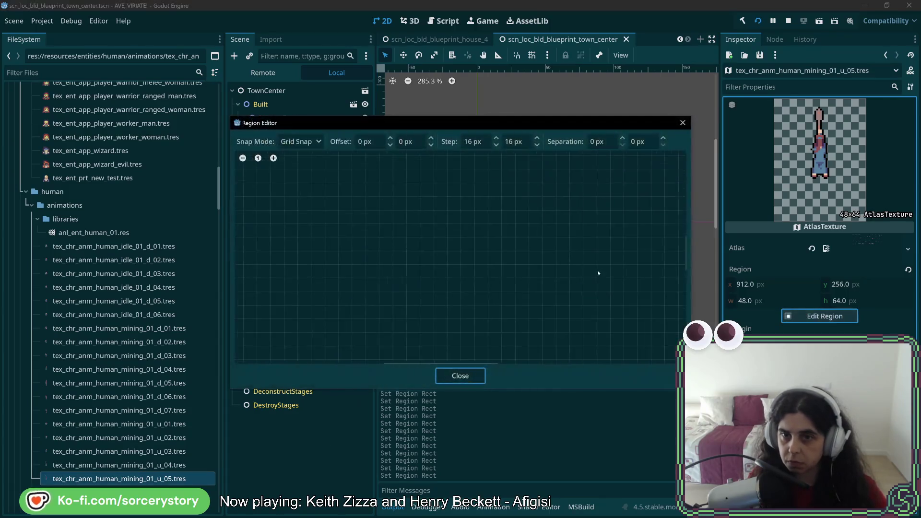
scroll(508, 242, up, 1)
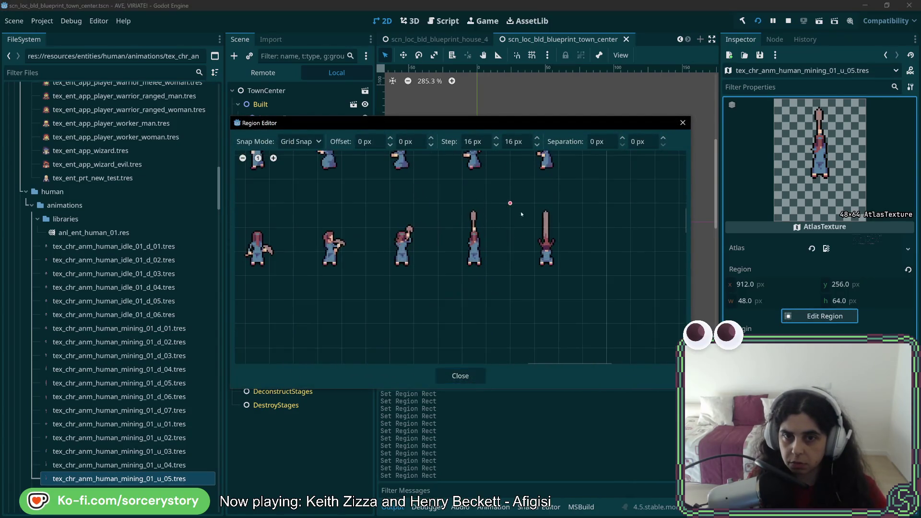
drag(520, 212, 574, 309)
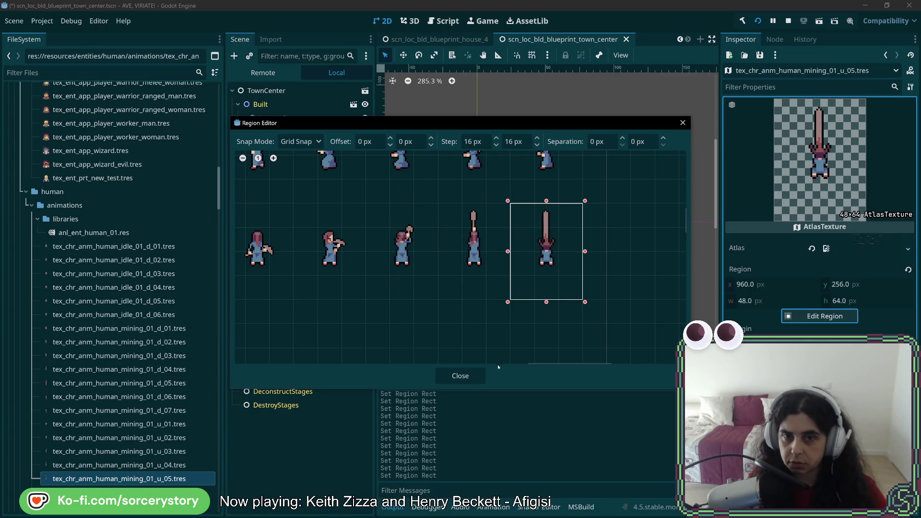
click(474, 379)
key(ctrl+s)
- Duplicate mining_01_u_05 as mining_01_u_06, crop the atlas's bottom-left sprite, and save
right_click(178, 479)
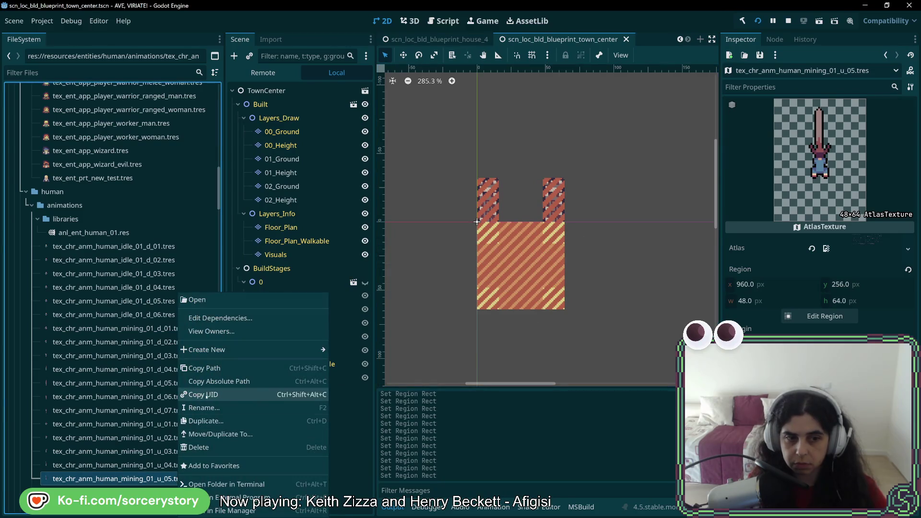
click(213, 421)
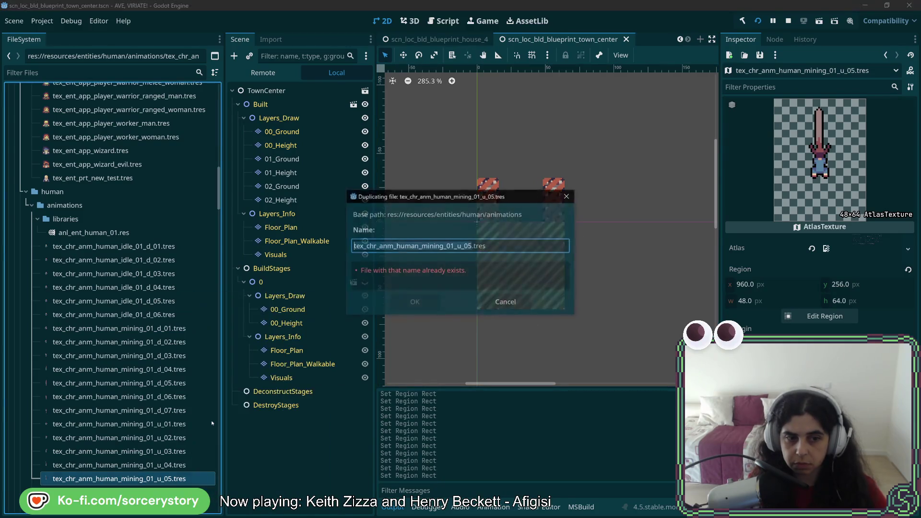
click(469, 246)
key(Delete)
text(6)
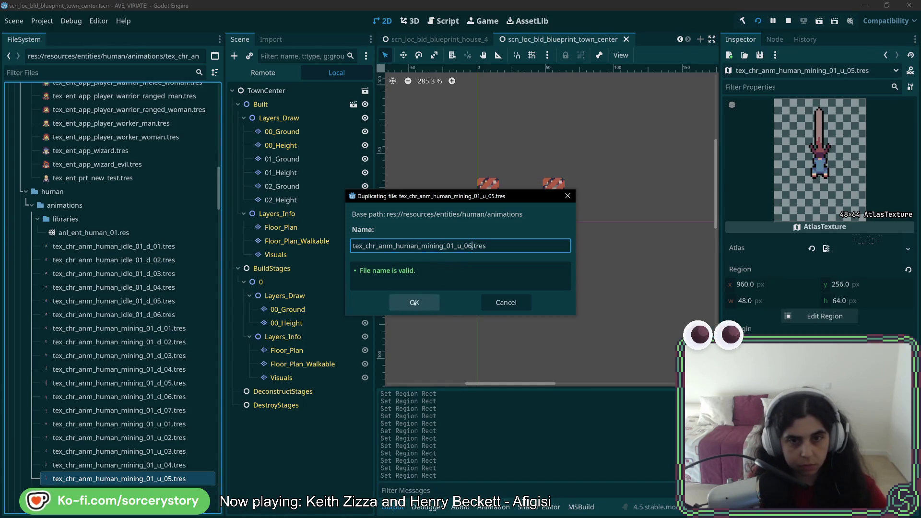
key(Return)
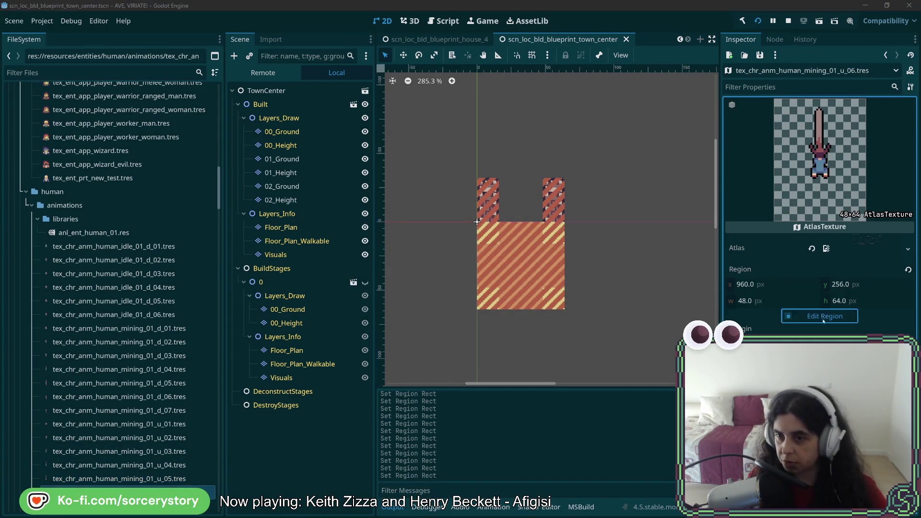
click(821, 317)
click(295, 249)
scroll(431, 264, up, 5)
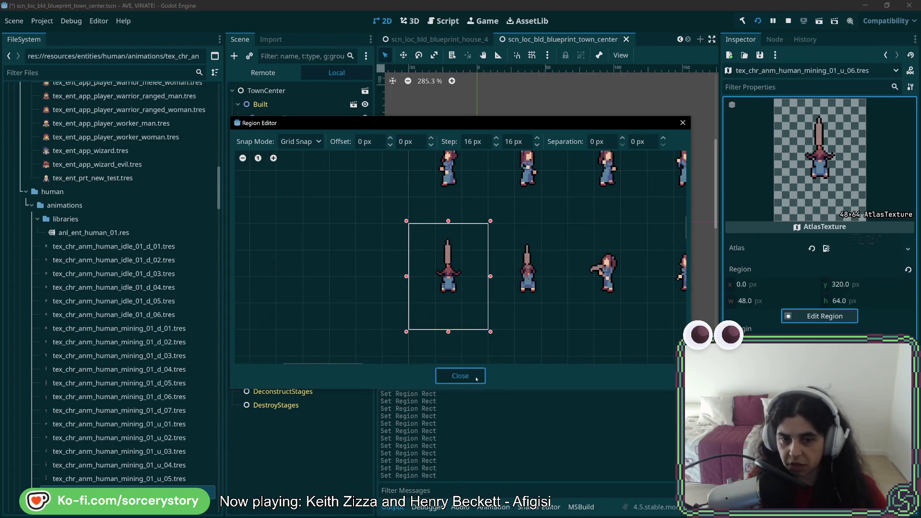
click(460, 376)
key(ctrl+s)
- Duplicate mining_01_u_06 as mining_01_u_07 and crop the bottom-row sprite at x 48, y 320
right_click(156, 490)
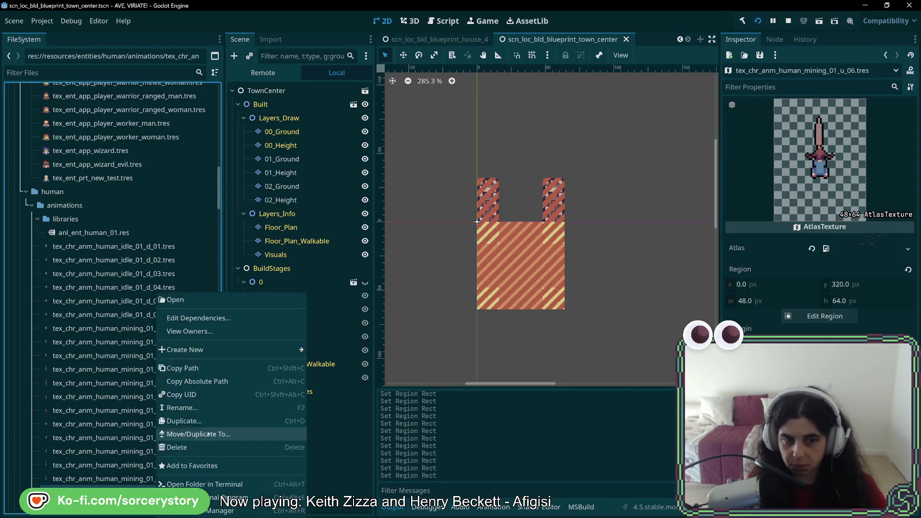
click(209, 420)
click(480, 246)
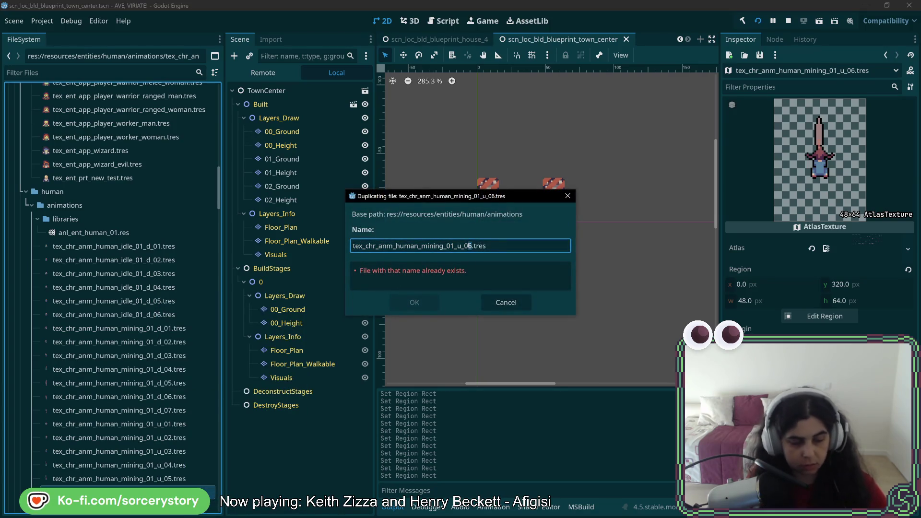
key(Tab)
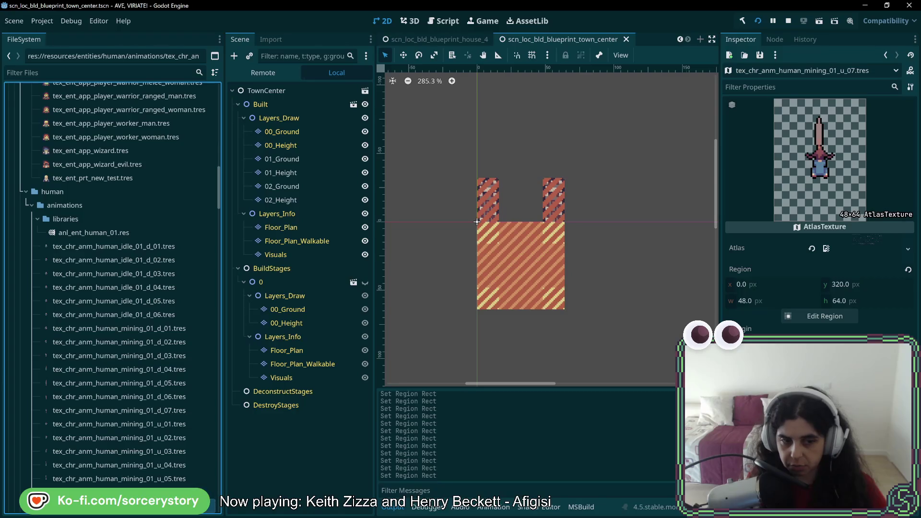
click(825, 316)
scroll(435, 272, up, 5)
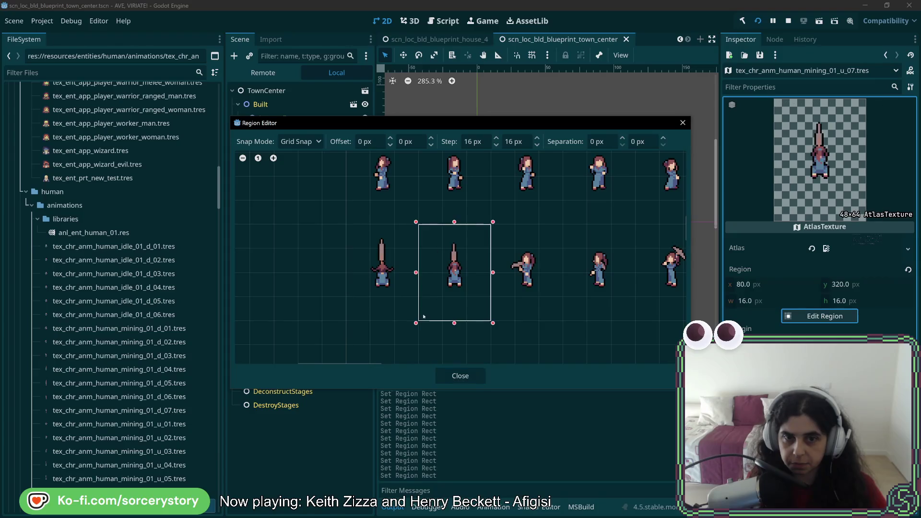
drag(424, 317, 424, 318)
click(460, 376)
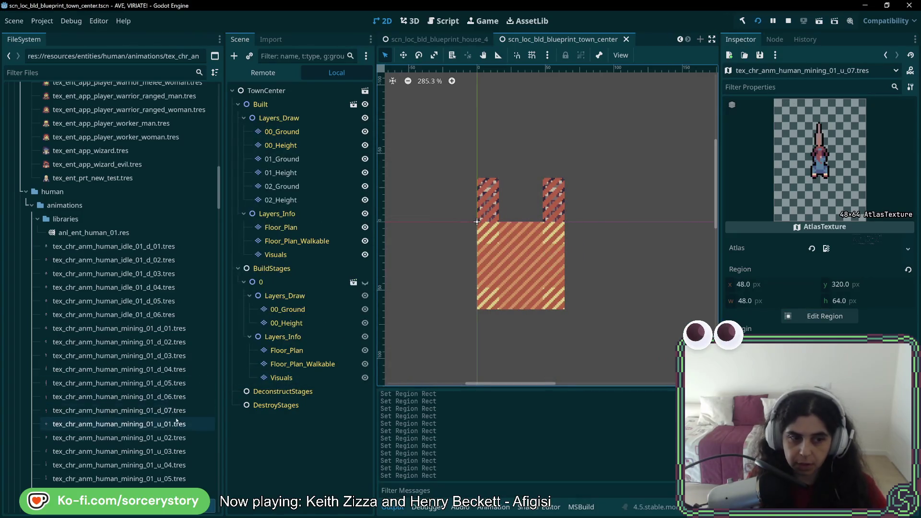
scroll(167, 427, down, 4)
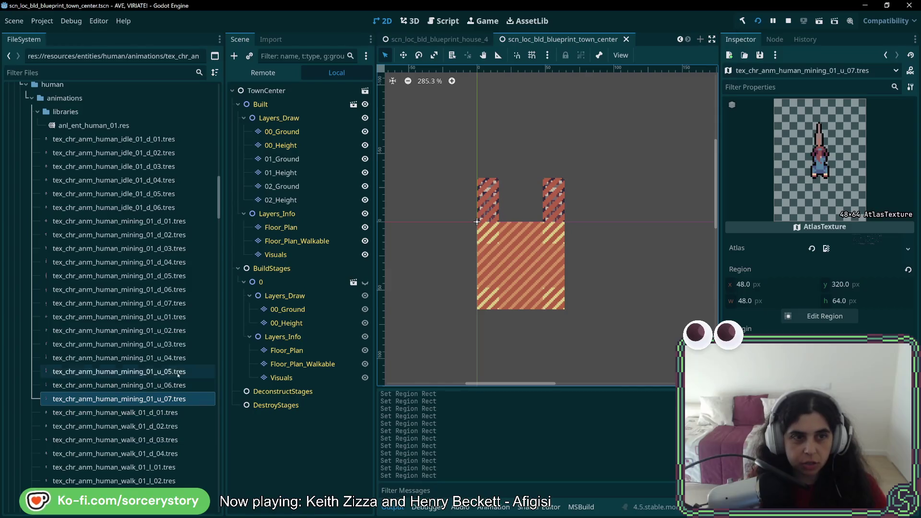
scroll(167, 353, down, 10)
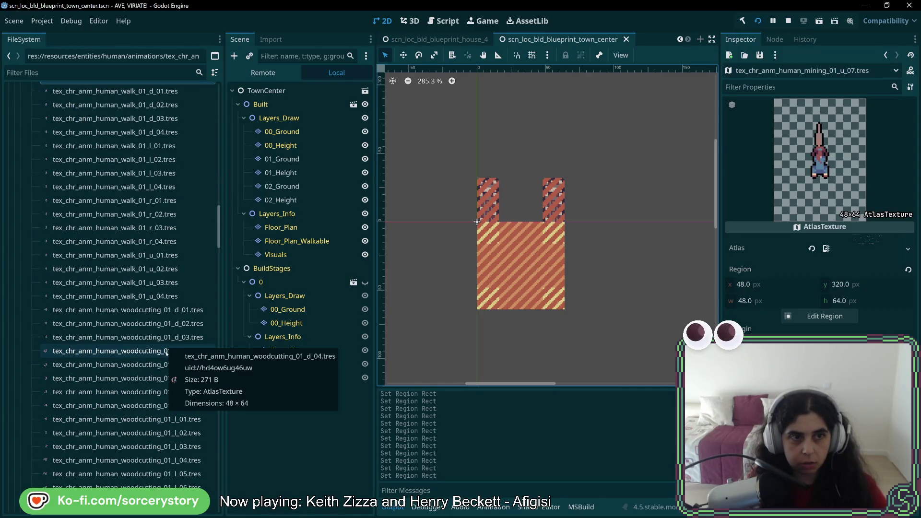
scroll(167, 353, up, 10)
right_click(167, 222)
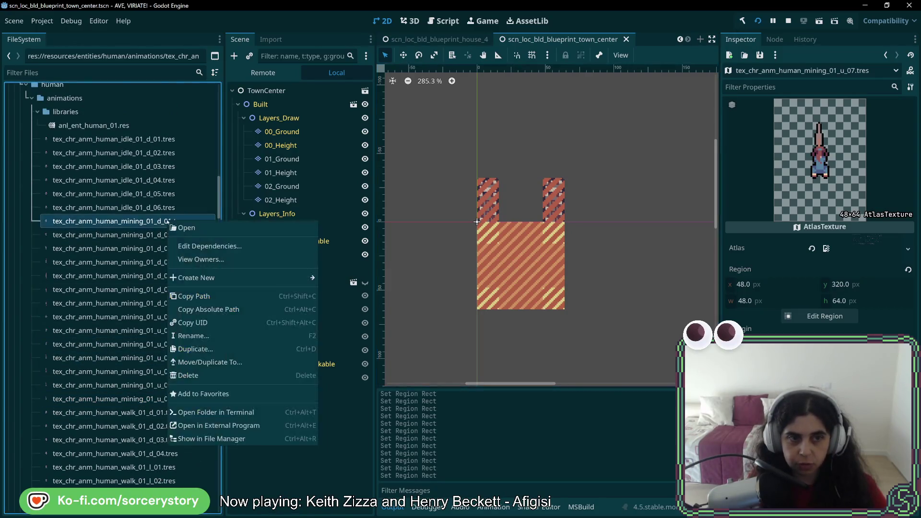
- Copy the d_01 frame as mining_01_l_01 and crop its region to a left-facing sprite
click(197, 349)
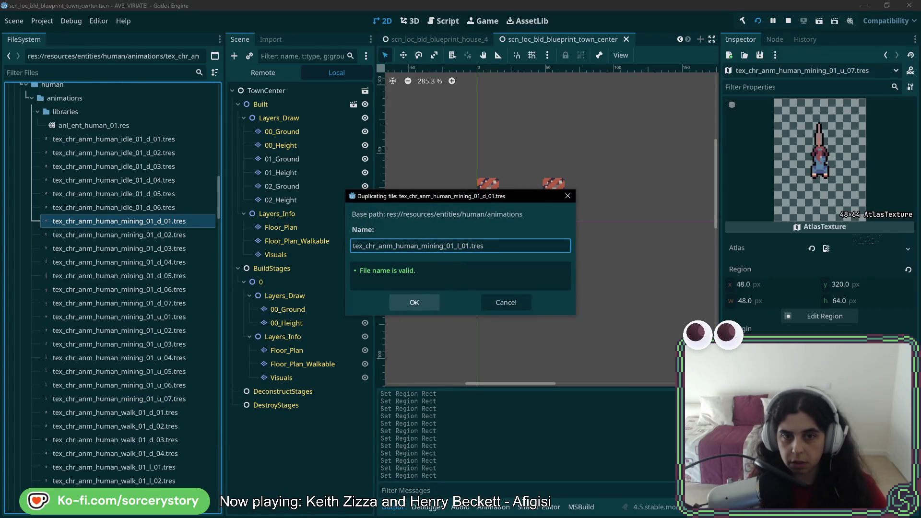
click(414, 302)
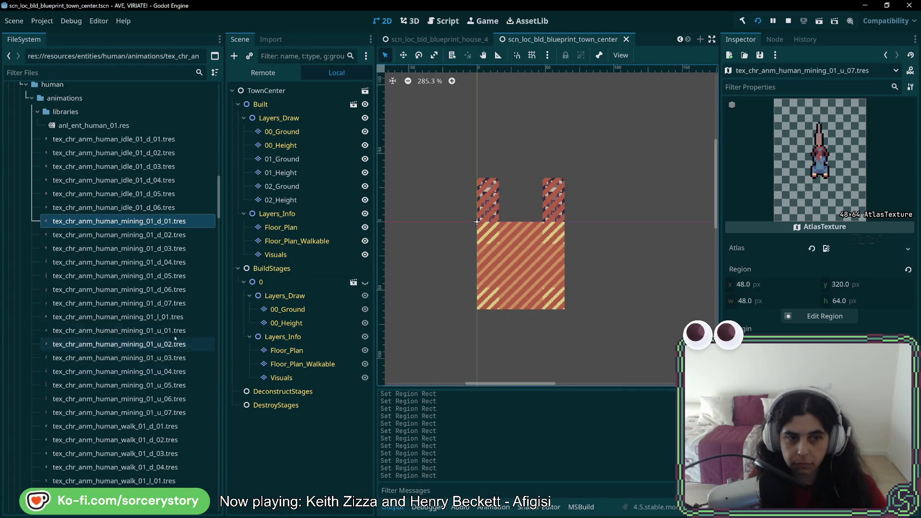
click(166, 317)
click(822, 316)
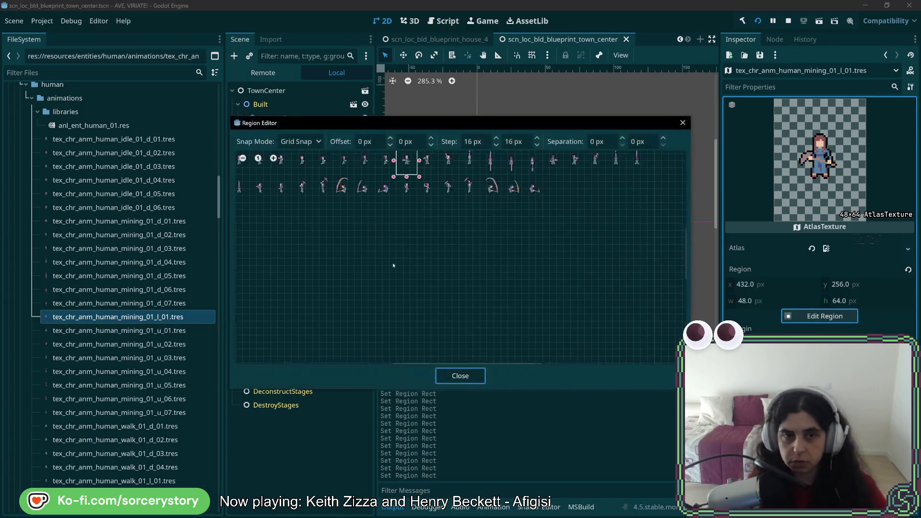
scroll(465, 253, up, 6)
drag(419, 186, 482, 283)
click(464, 381)
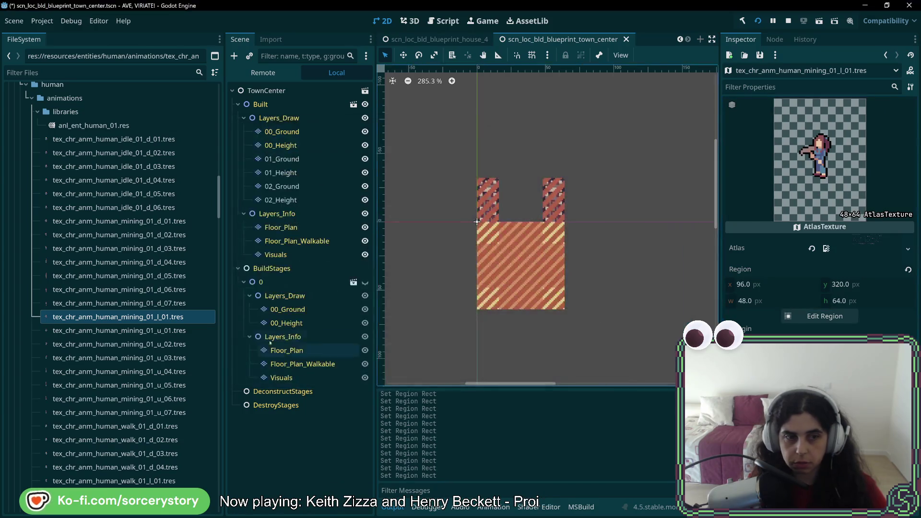
- Duplicate l_01 as l_02 and move its region one frame right to x 144
right_click(143, 317)
click(184, 419)
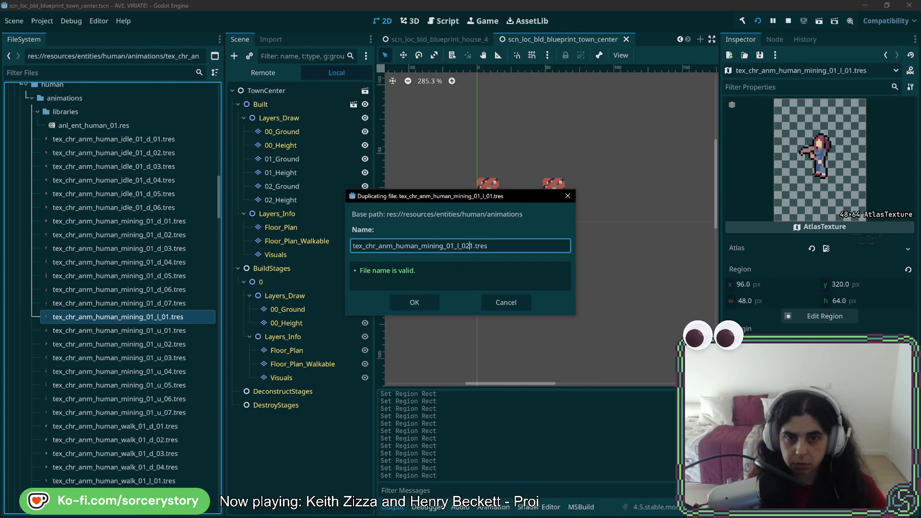
click(424, 307)
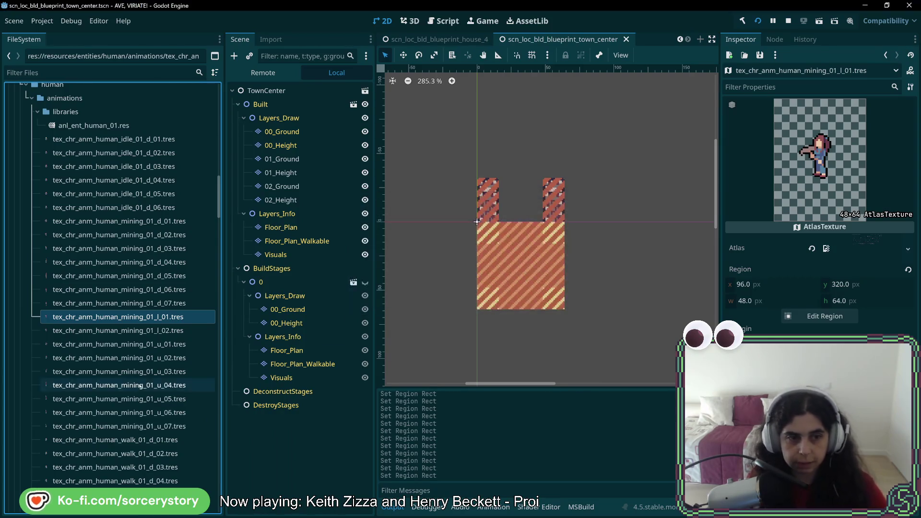
click(834, 316)
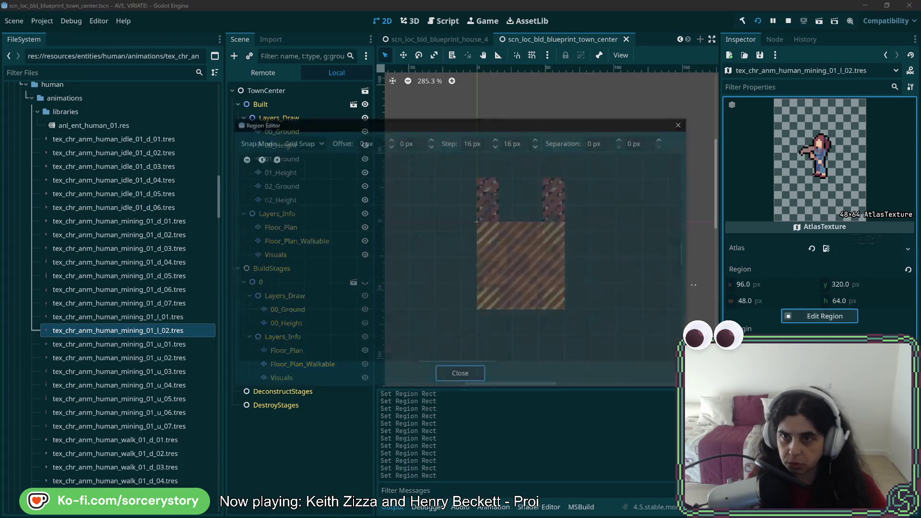
click(464, 278)
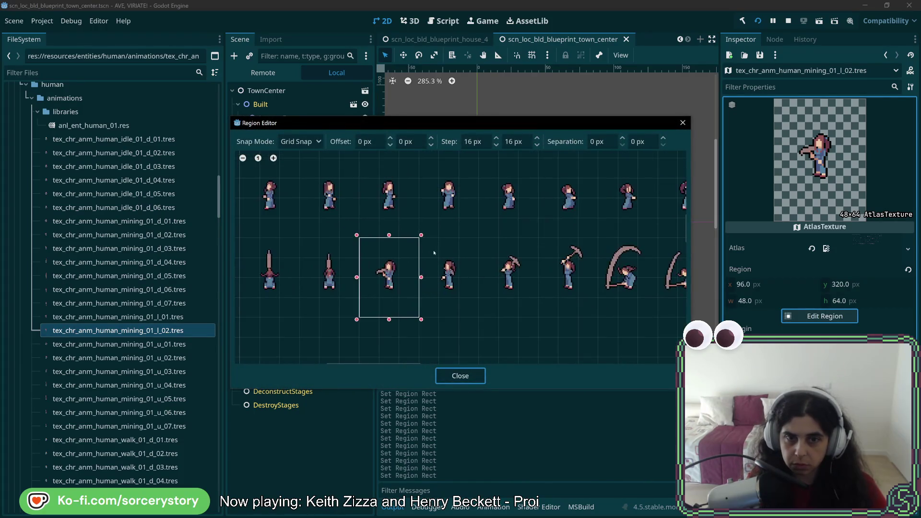
click(461, 375)
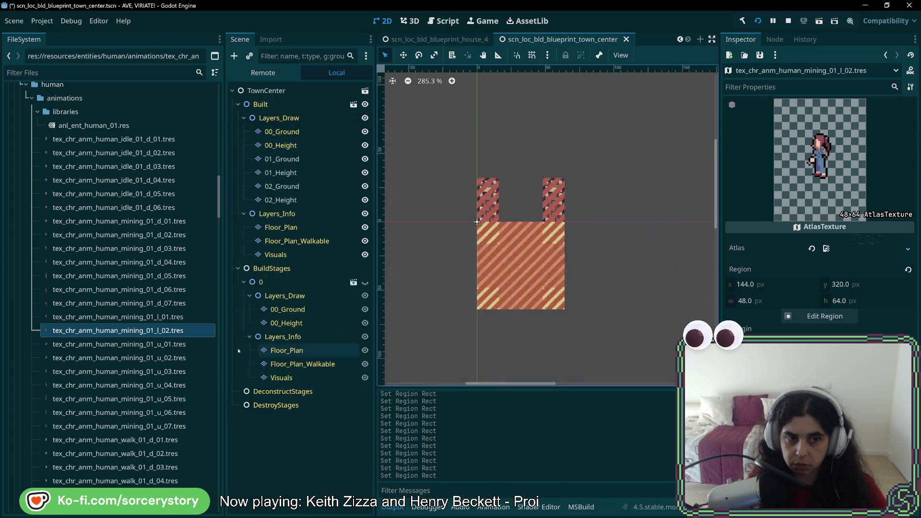
- Duplicate l_02 as l_03 with its region shifted to the pickaxe frame at x 192
right_click(165, 331)
click(192, 406)
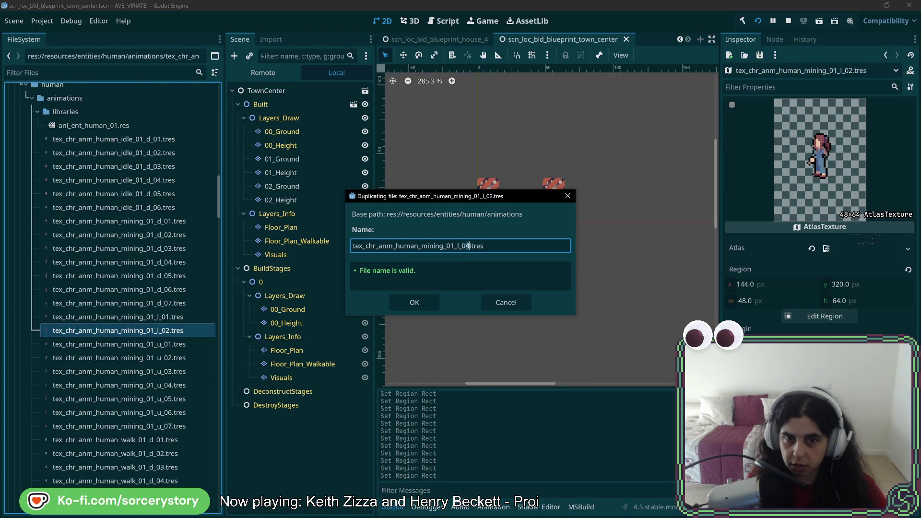
click(432, 306)
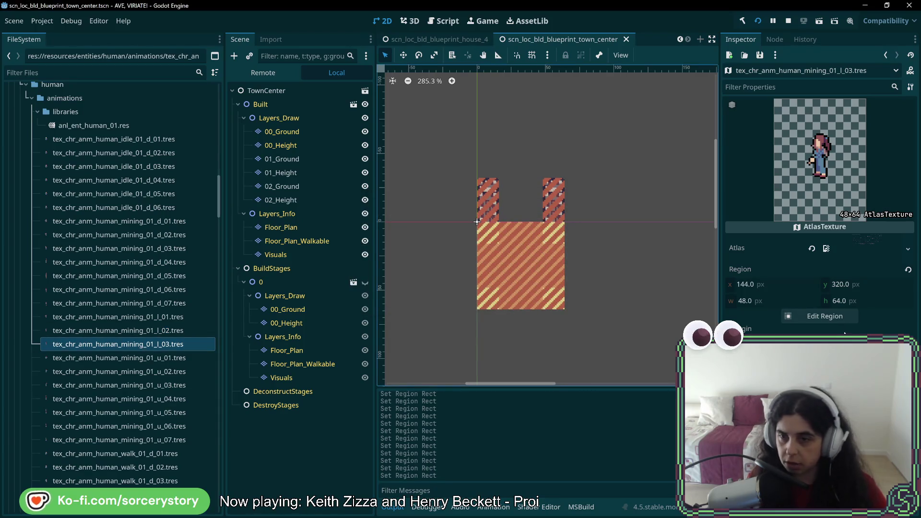
click(825, 316)
scroll(418, 275, up, 4)
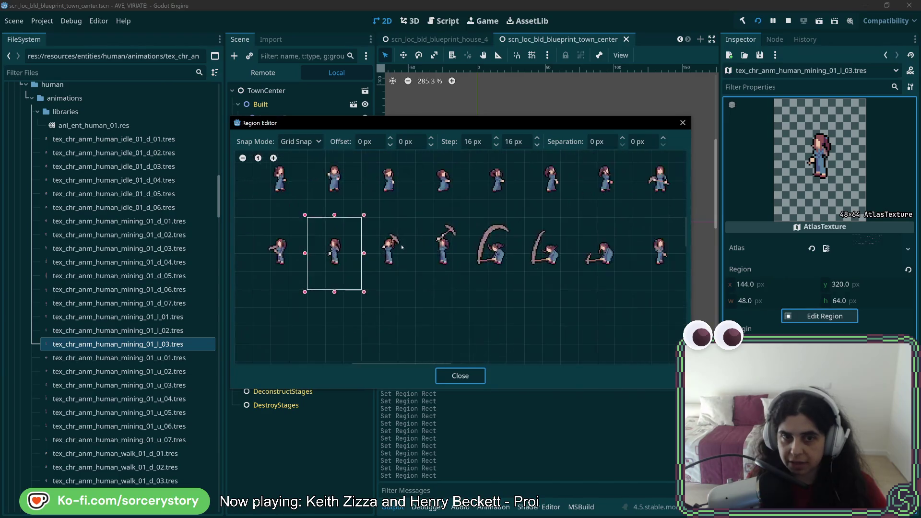
drag(416, 215, 348, 307)
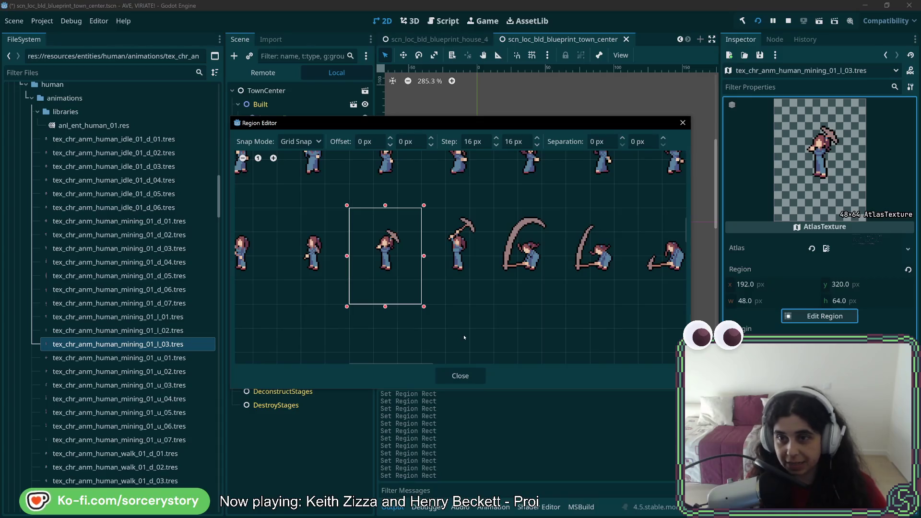
click(458, 377)
right_click(155, 345)
- Duplicate l_03 as l_04, frame its region at x 240, and save
click(194, 423)
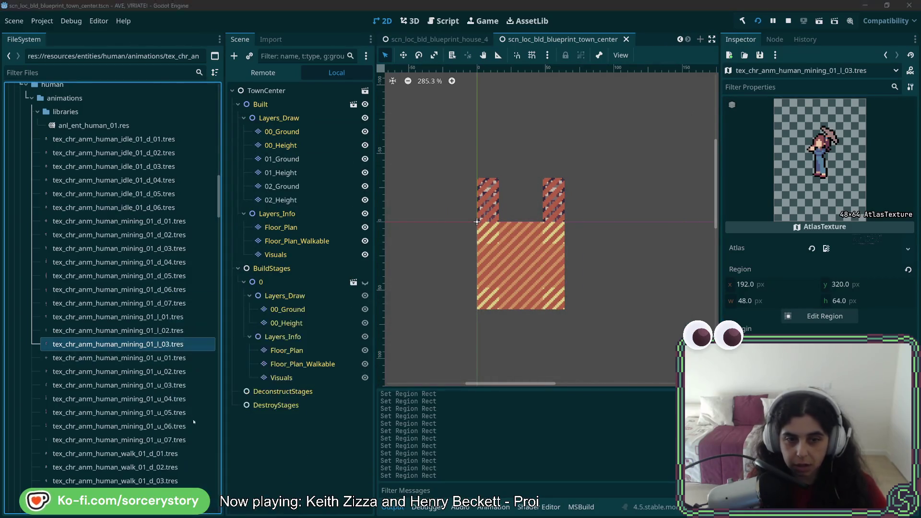
key(Right)
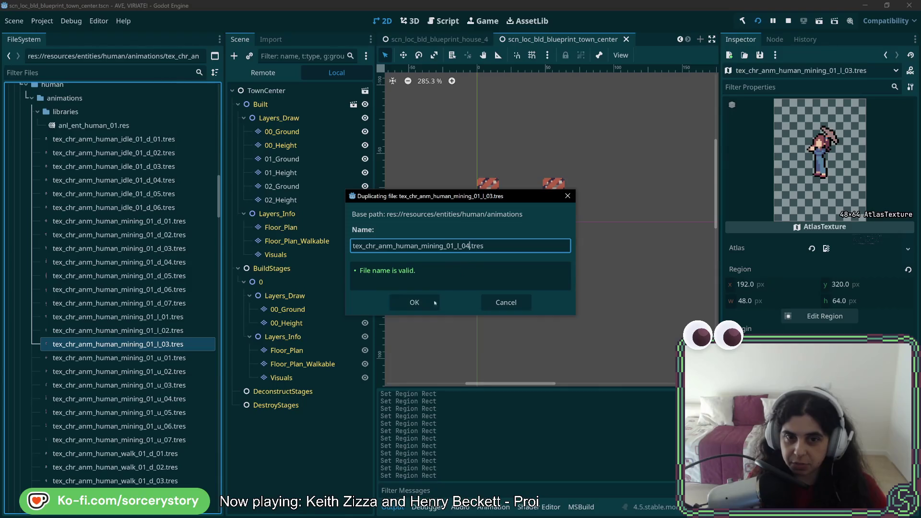
click(434, 303)
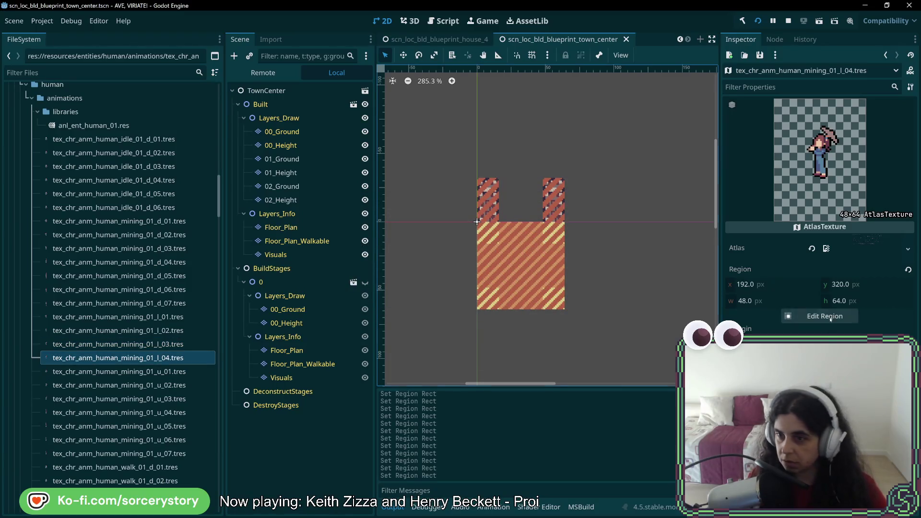
click(831, 317)
scroll(434, 208, up, 6)
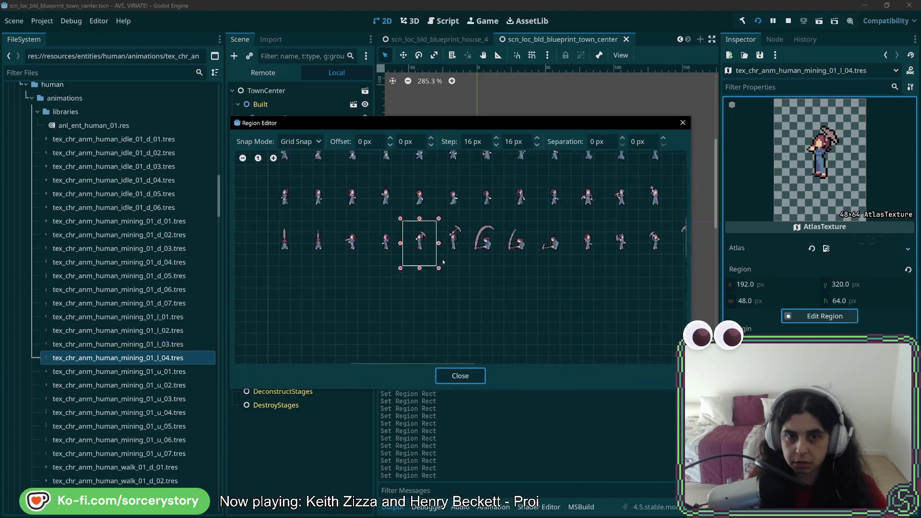
drag(434, 207, 475, 276)
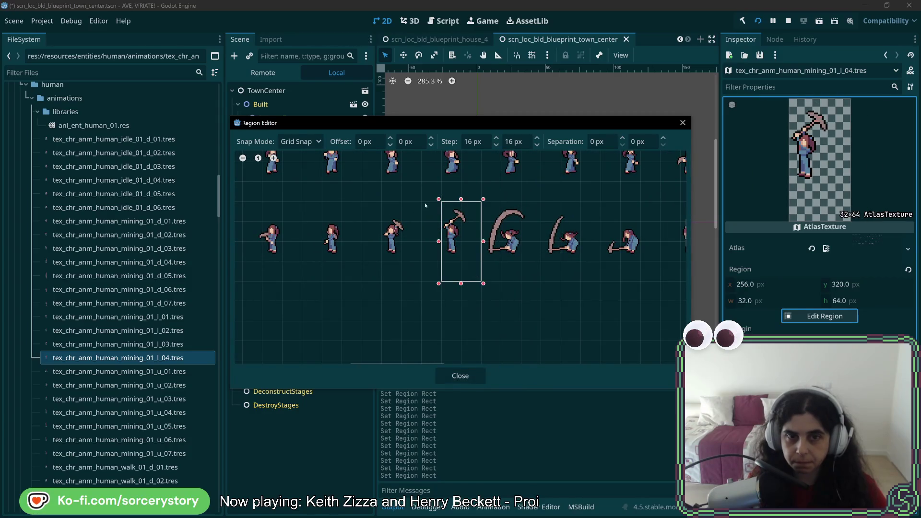
click(462, 376)
key(ctrl+s)
- Duplicate l_04 as l_05 with its region moved to x 288, and save
right_click(165, 358)
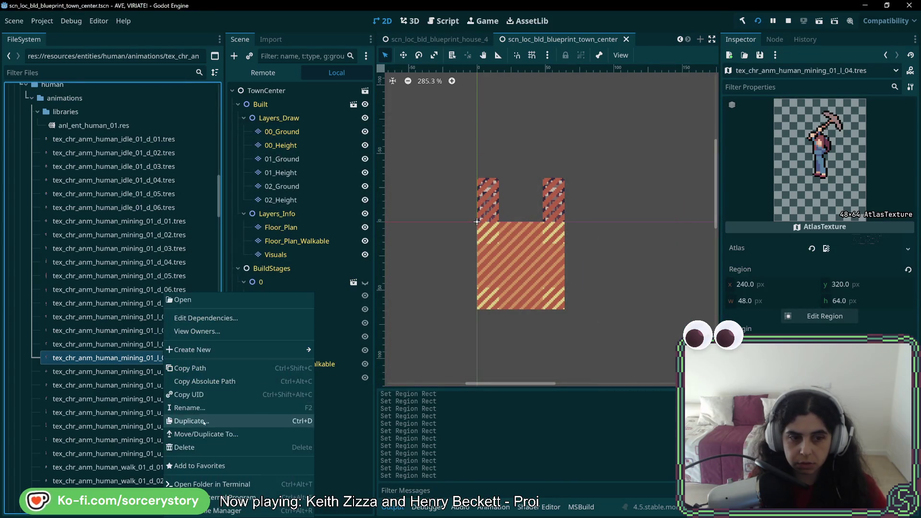
click(204, 422)
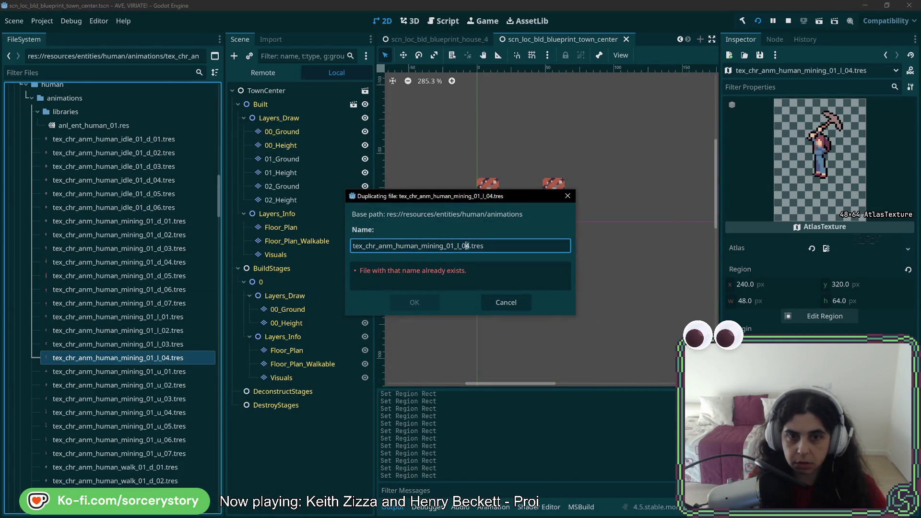
click(414, 303)
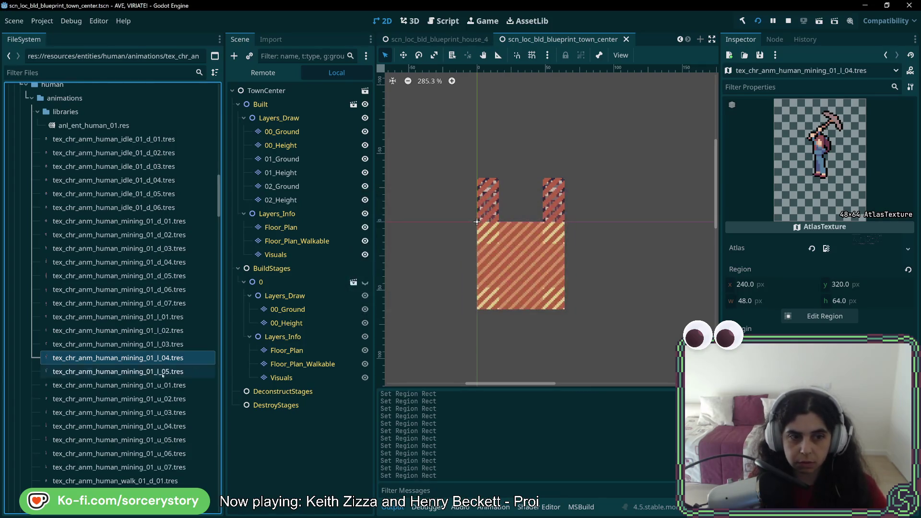
click(844, 320)
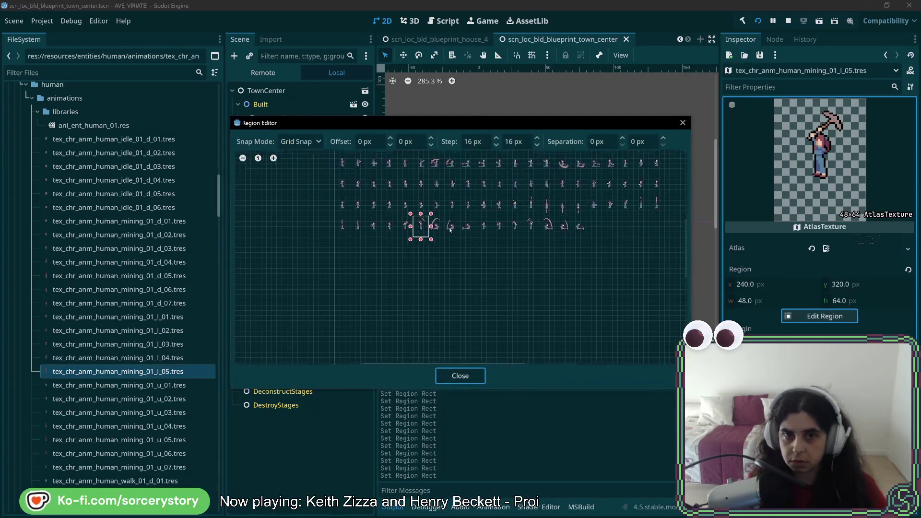
drag(408, 195, 454, 271)
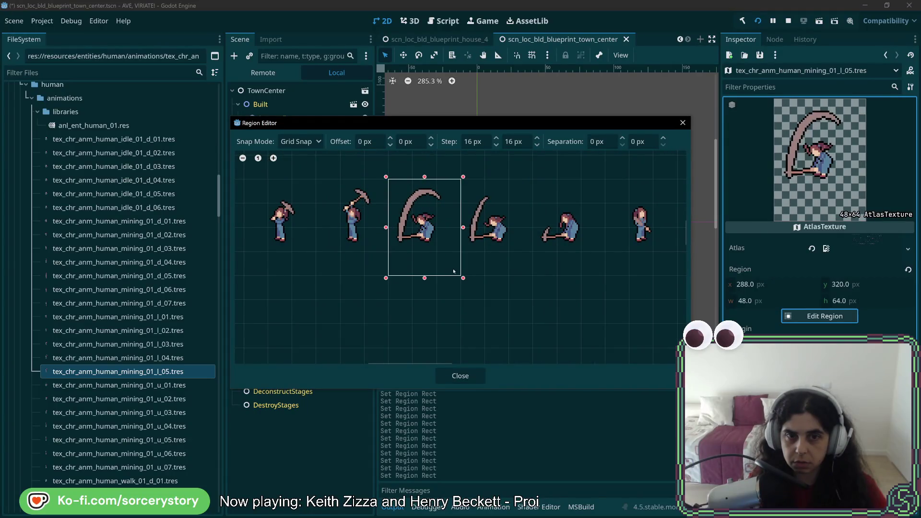
click(474, 379)
key(ctrl+s)
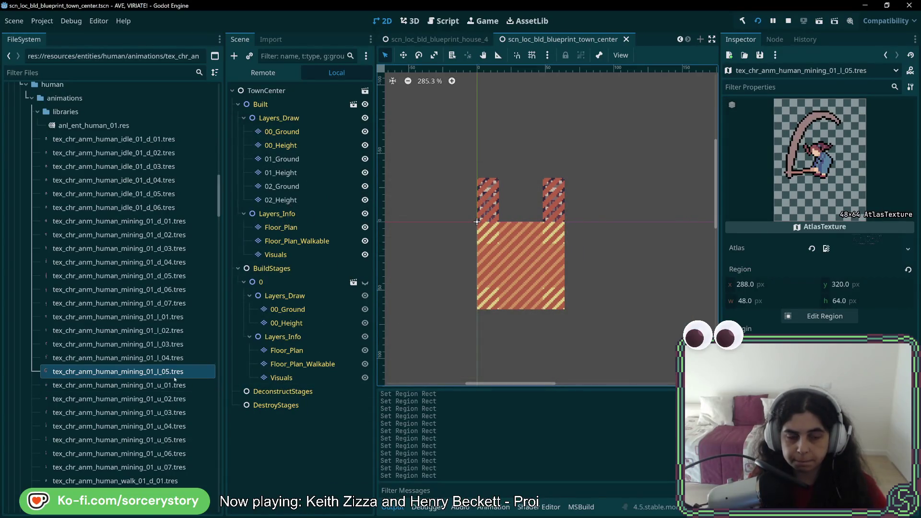
- Duplicate l_05 as l_06 with its region moved to x 336, and save
right_click(174, 379)
click(187, 419)
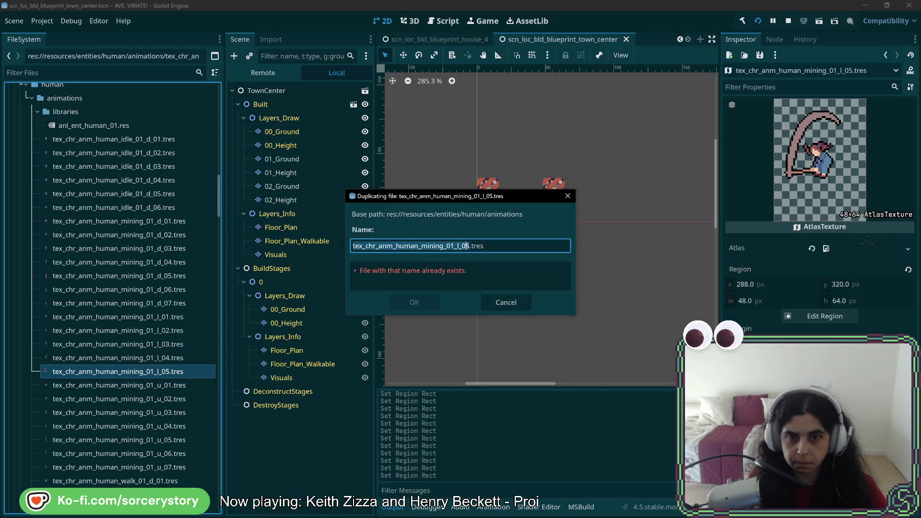
key(Right)
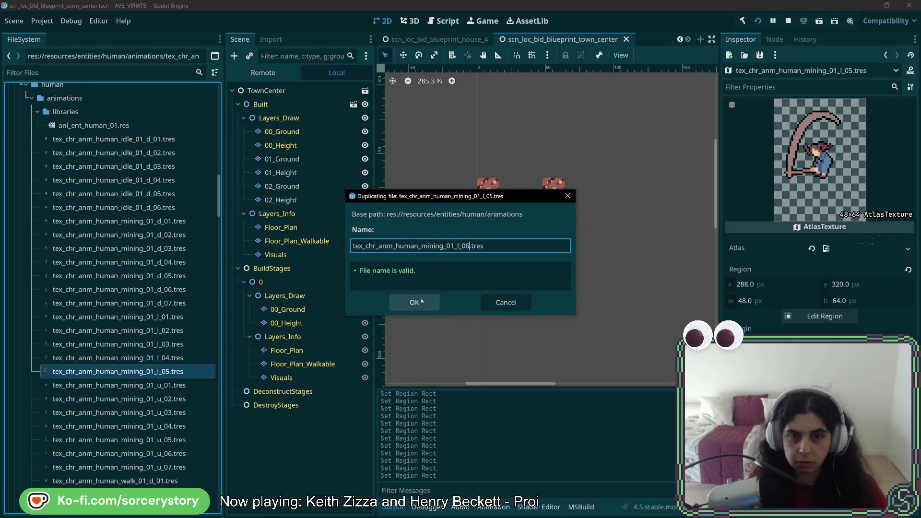
click(422, 301)
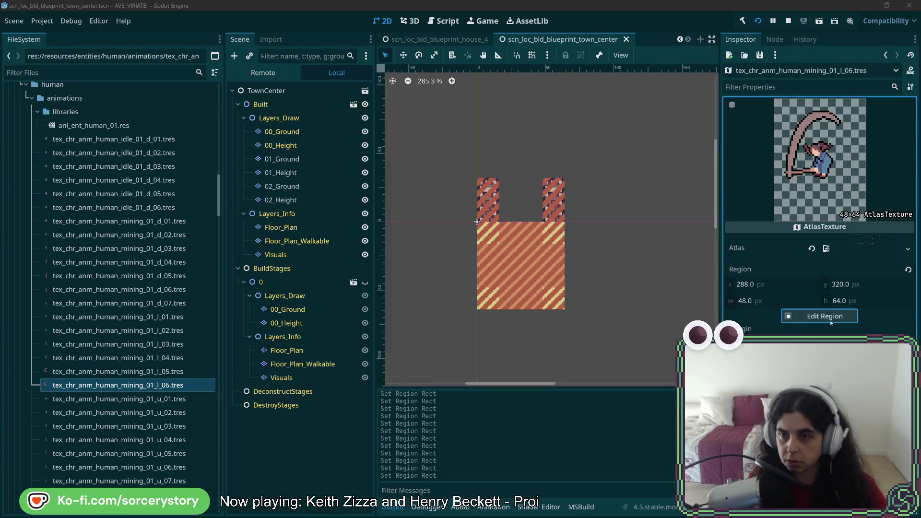
click(831, 321)
mouse_move(398, 190)
mouse_down()
mouse_move(441, 276)
mouse_move(455, 276)
mouse_up()
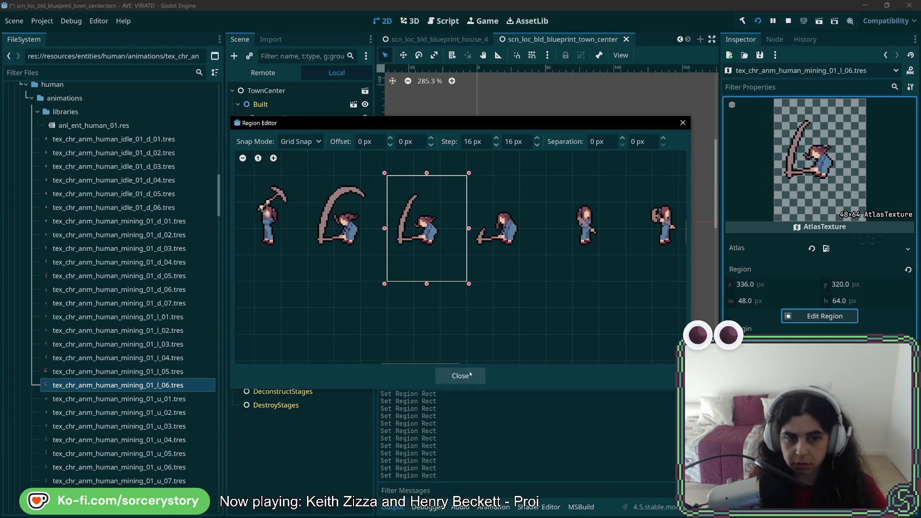
click(460, 376)
key(ctrl+s)
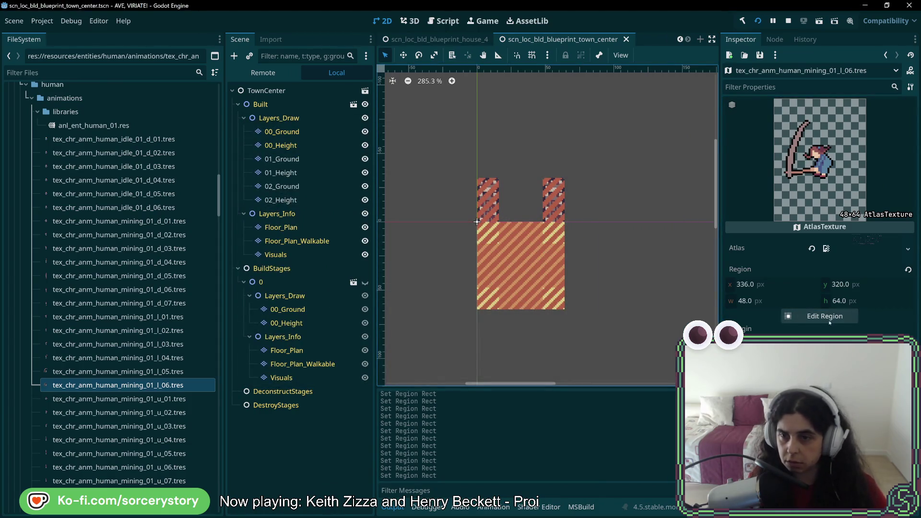
- Duplicate l_06 as l_07, frame its region at x 384, and save
right_click(155, 386)
click(201, 426)
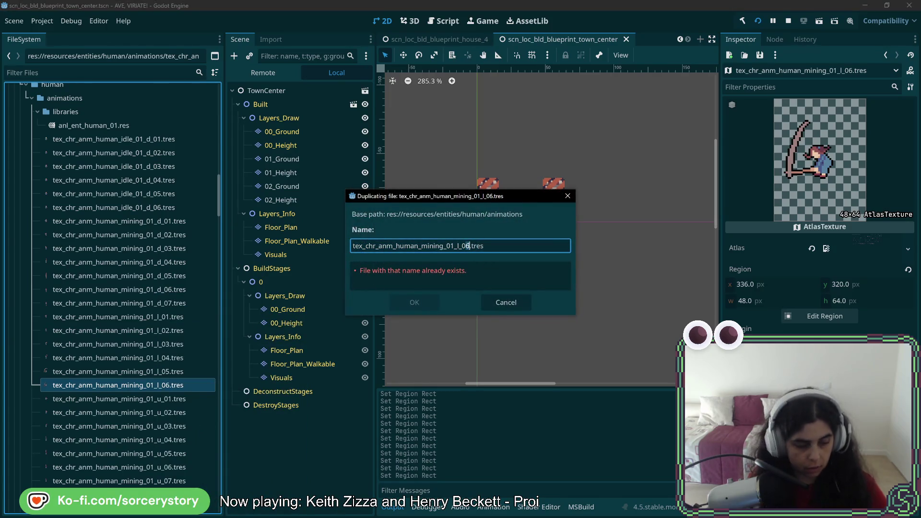
click(439, 301)
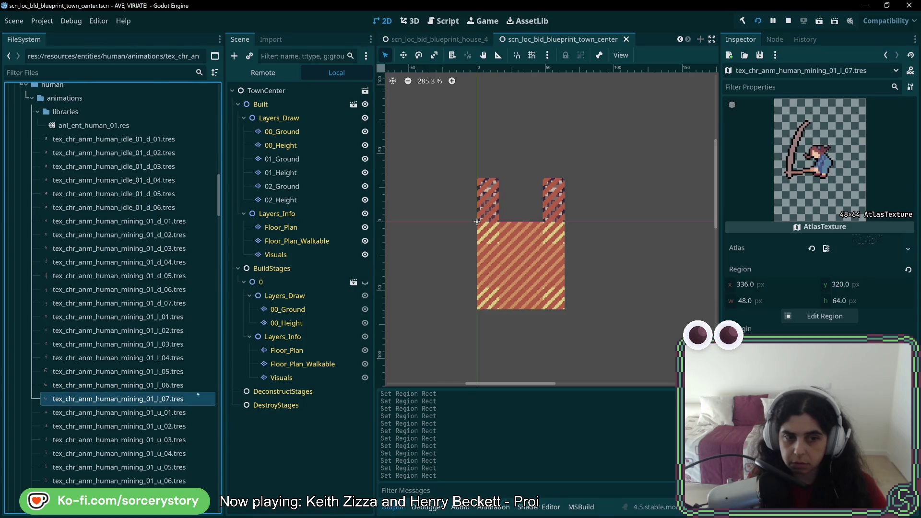
click(822, 319)
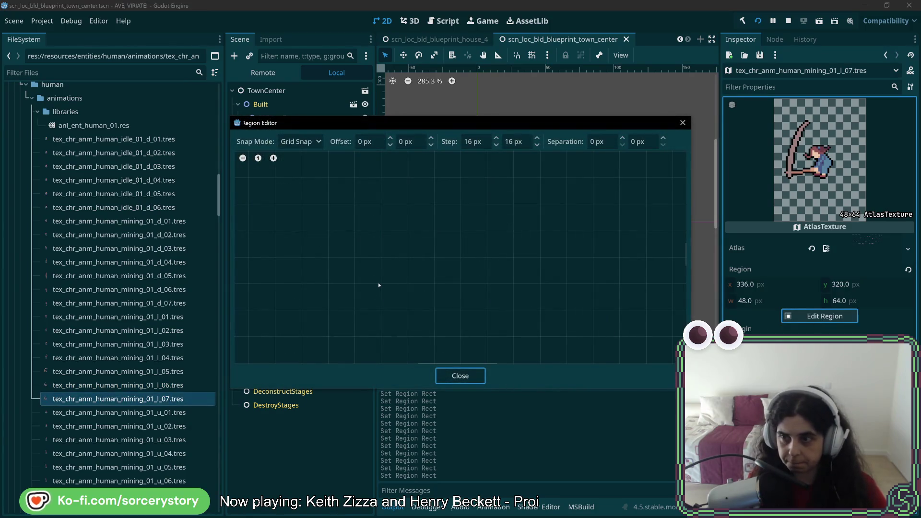
scroll(358, 230, up, 5)
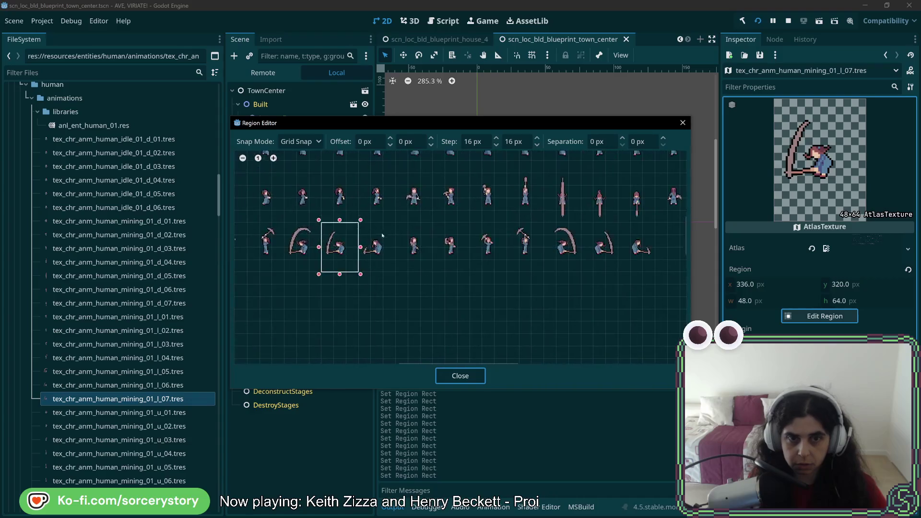
drag(358, 231, 411, 303)
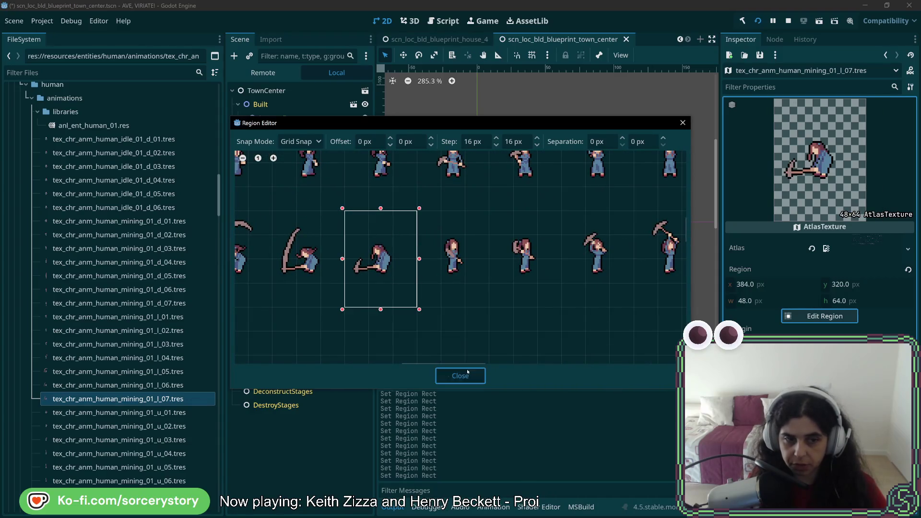
click(467, 374)
key(ctrl+s)
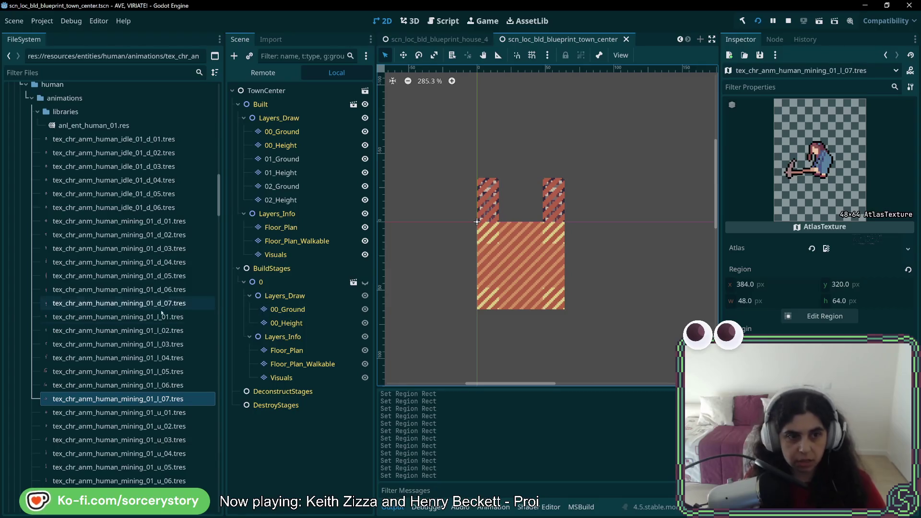
- Duplicate l_01 as tex_chr_anm_human_mining_01_r_01.tres and set its region to the next mining frame
right_click(164, 317)
click(207, 420)
click(457, 246)
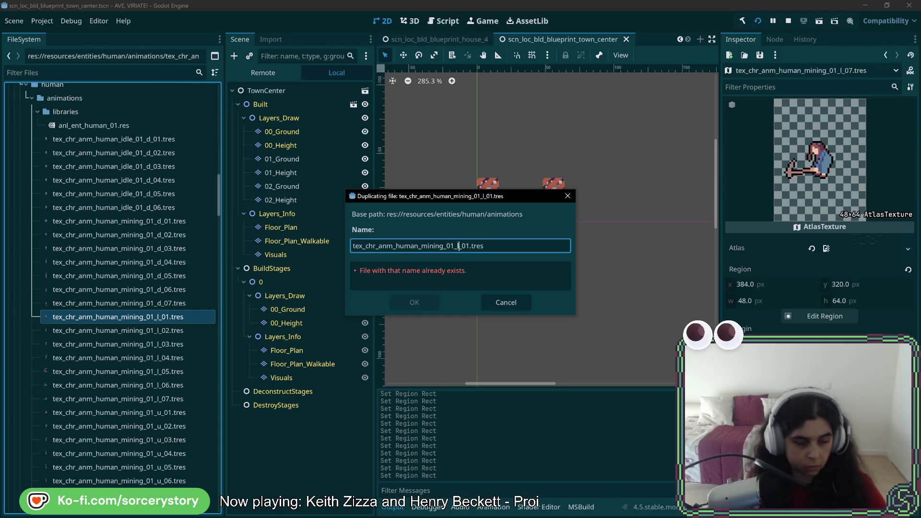
click(426, 305)
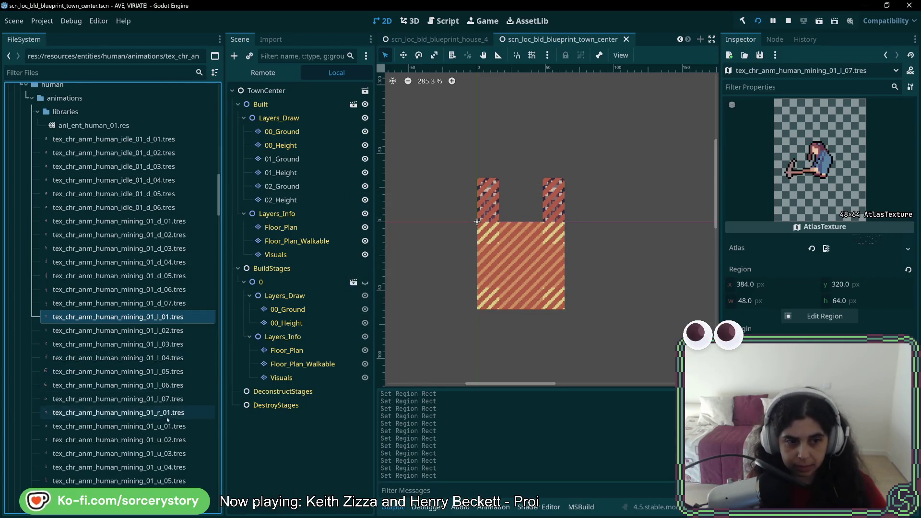
click(825, 316)
scroll(414, 224, up, 4)
click(415, 225)
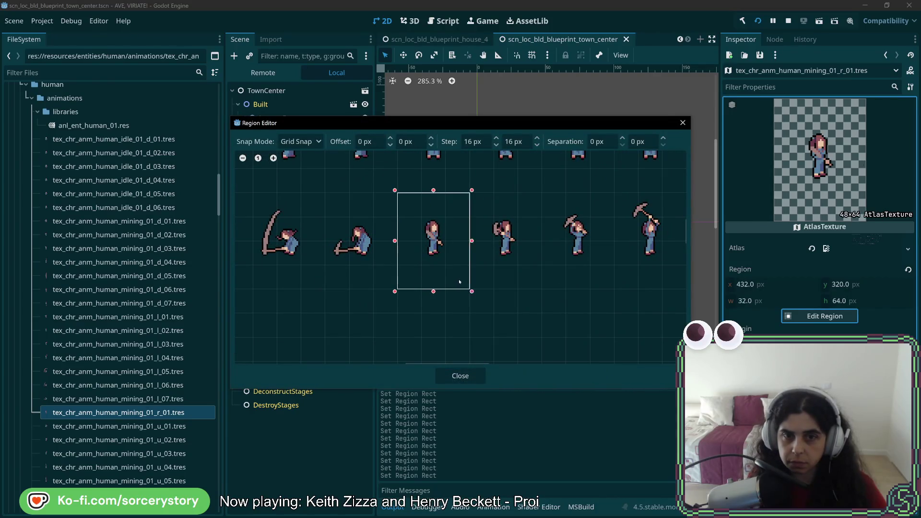
click(461, 374)
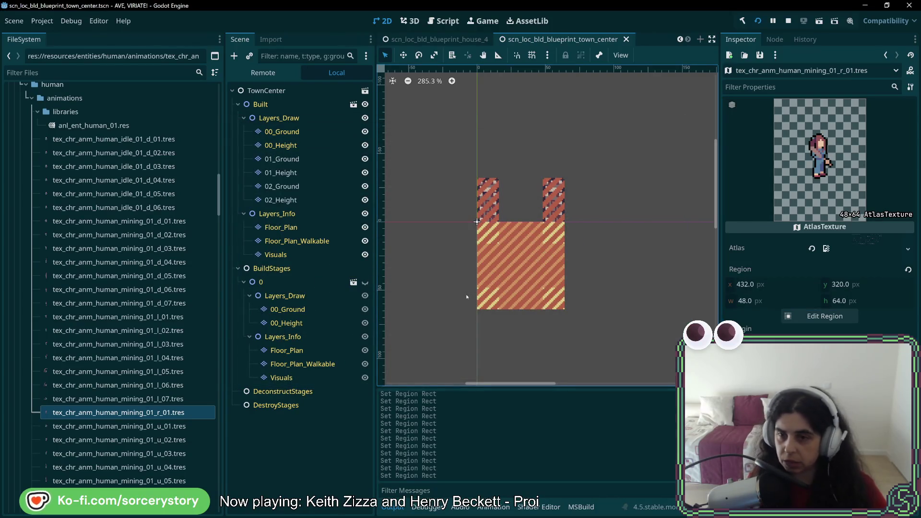
- Duplicate r_01 as r_02 and redraw its region at x 480, y 320, 48×64
right_click(162, 412)
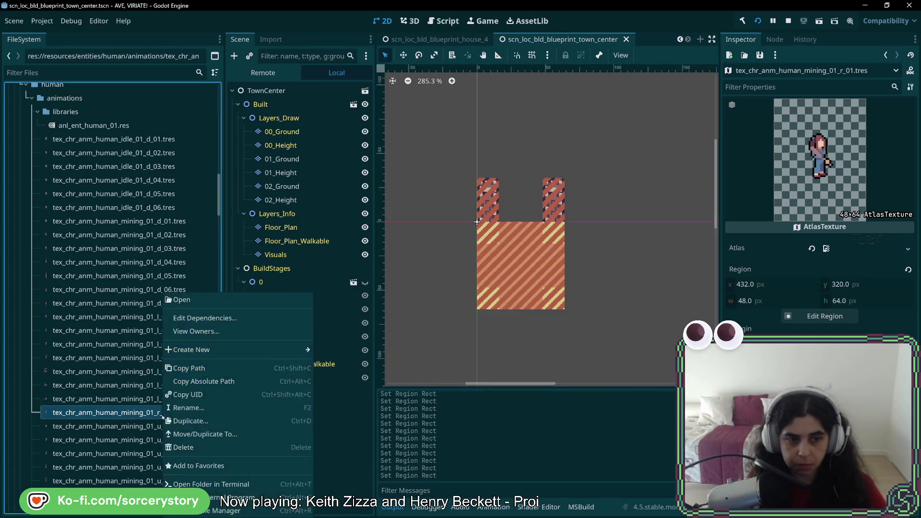
click(233, 421)
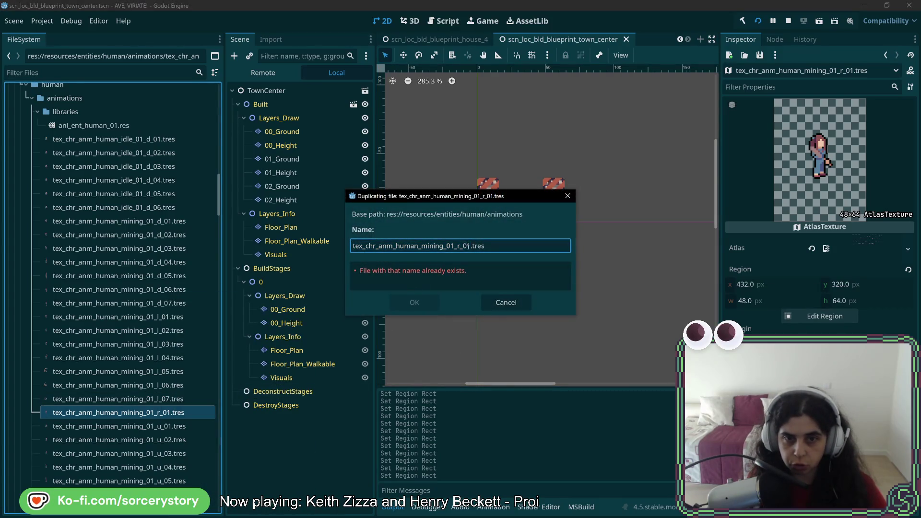
click(413, 302)
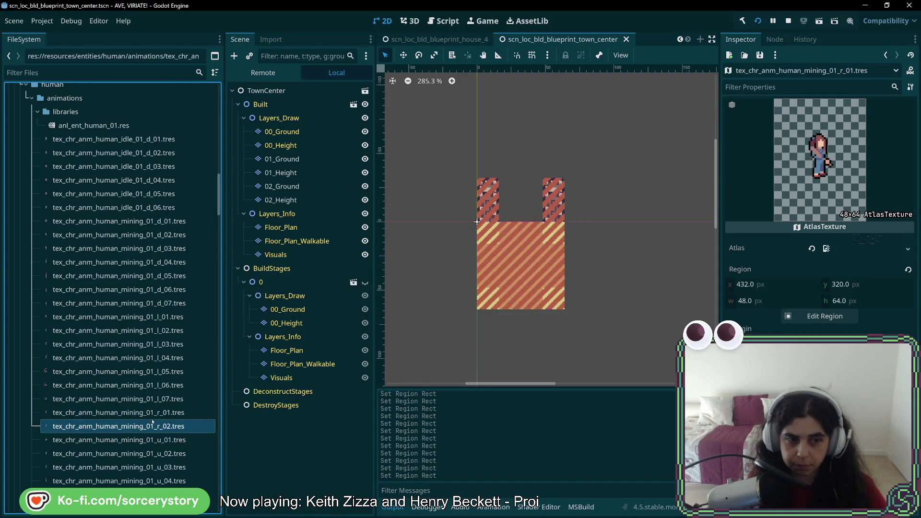
click(816, 316)
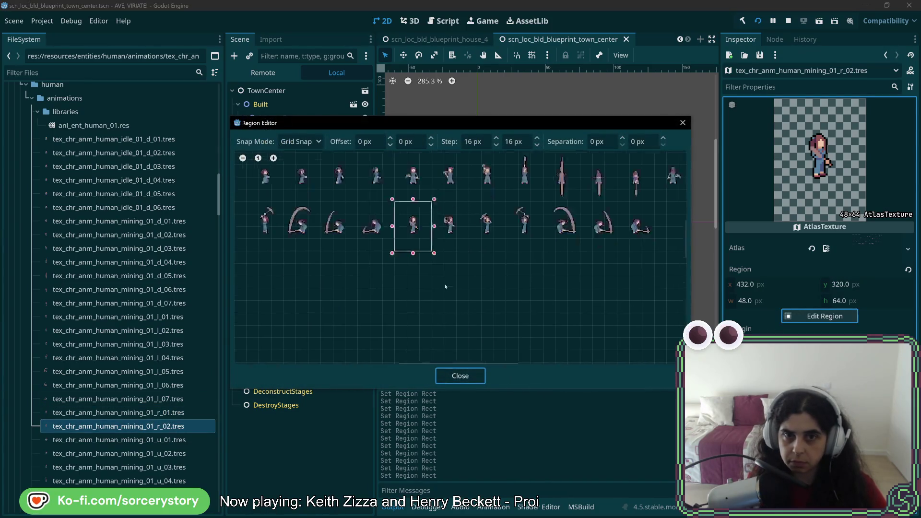
scroll(438, 299, up, 1)
drag(342, 306, 473, 318)
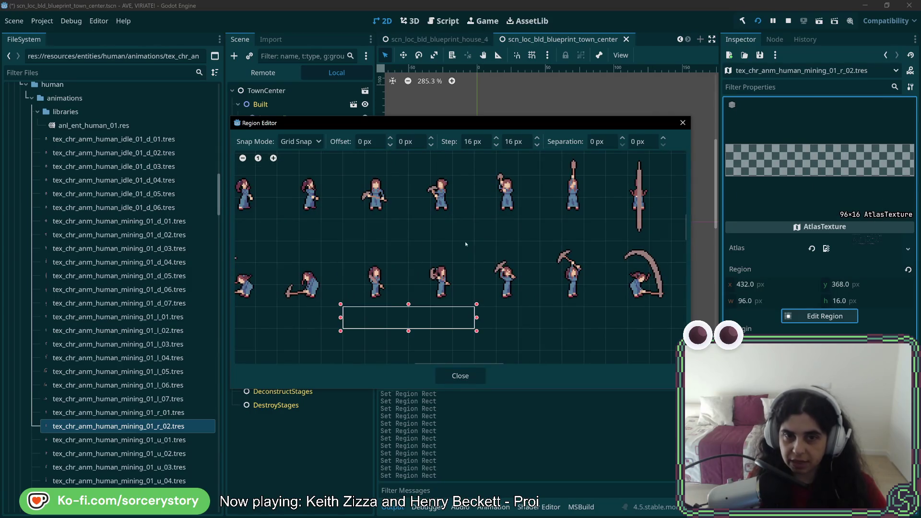
drag(465, 244, 416, 327)
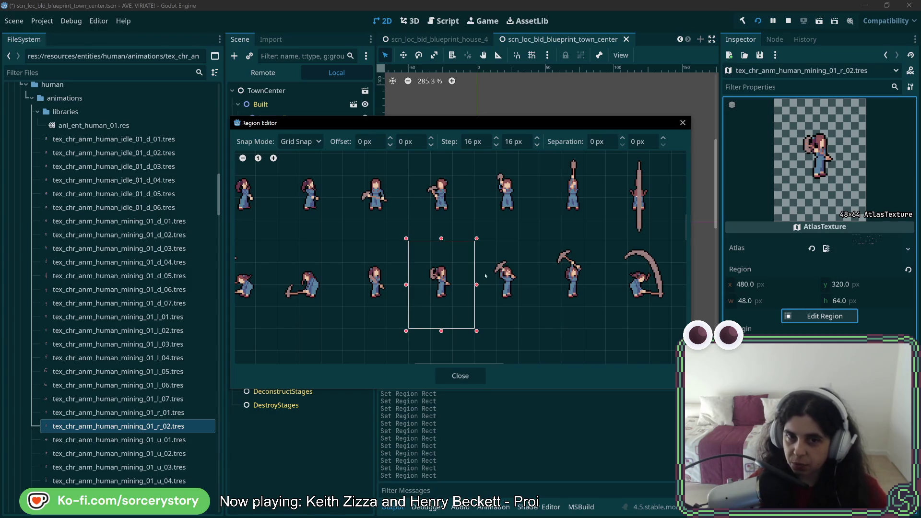
scroll(485, 276, up, 3)
scroll(516, 272, down, 3)
scroll(448, 208, down, 3)
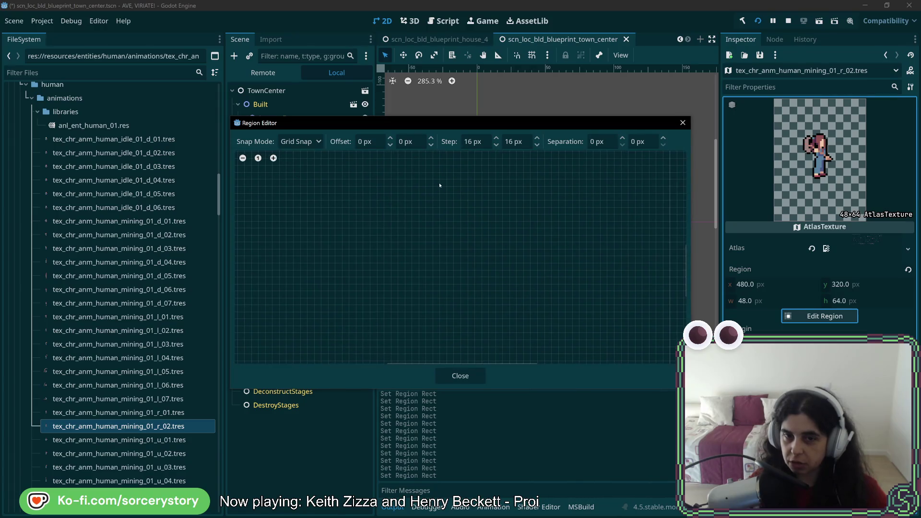
scroll(440, 190, up, 3)
scroll(474, 363, up, 3)
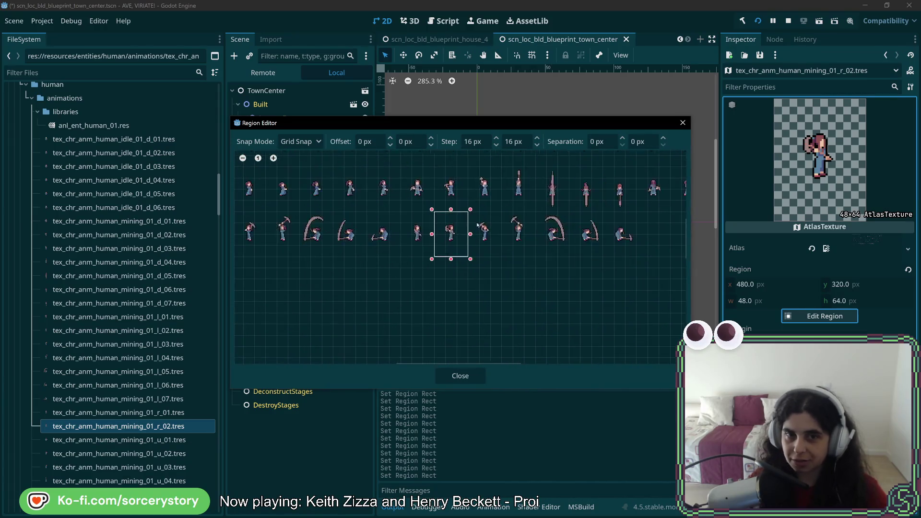
- Duplicate r_02 as r_03 and place its 48-px-wide region on the next frame at x 528
click(461, 376)
right_click(174, 426)
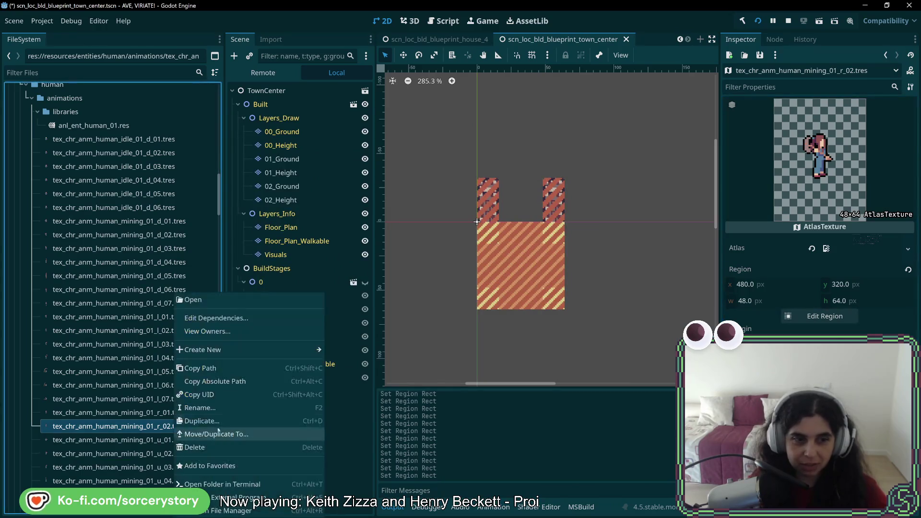
click(217, 421)
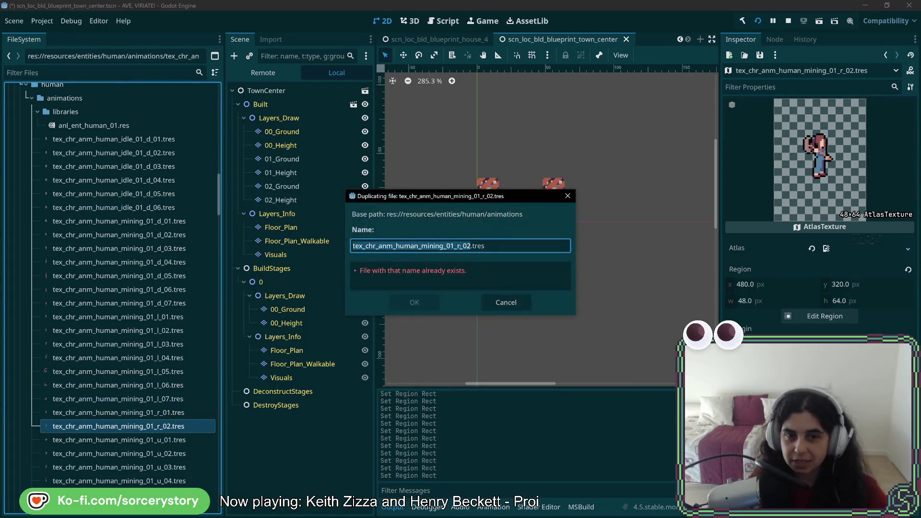
click(415, 303)
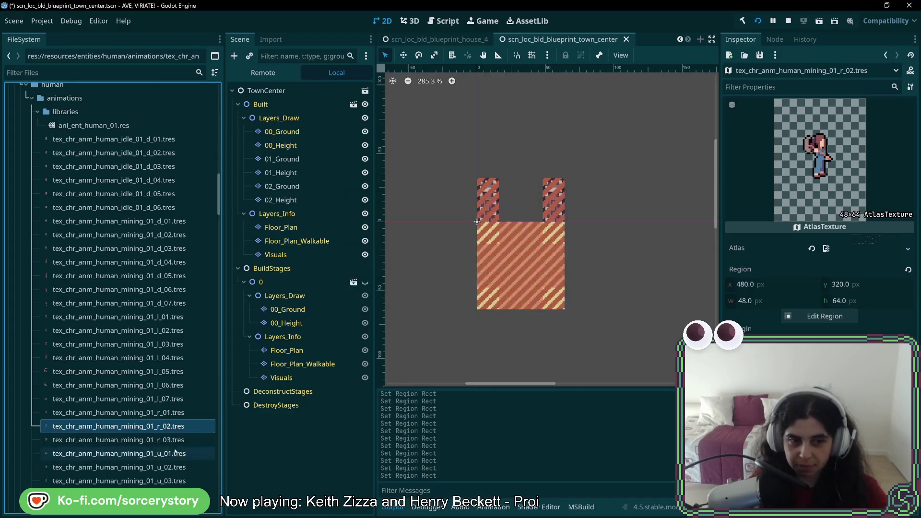
click(834, 318)
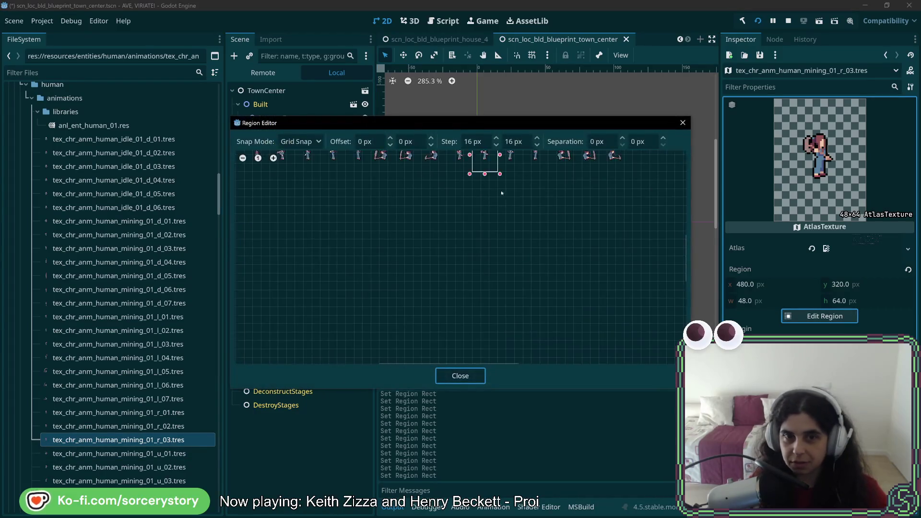
drag(412, 239, 463, 321)
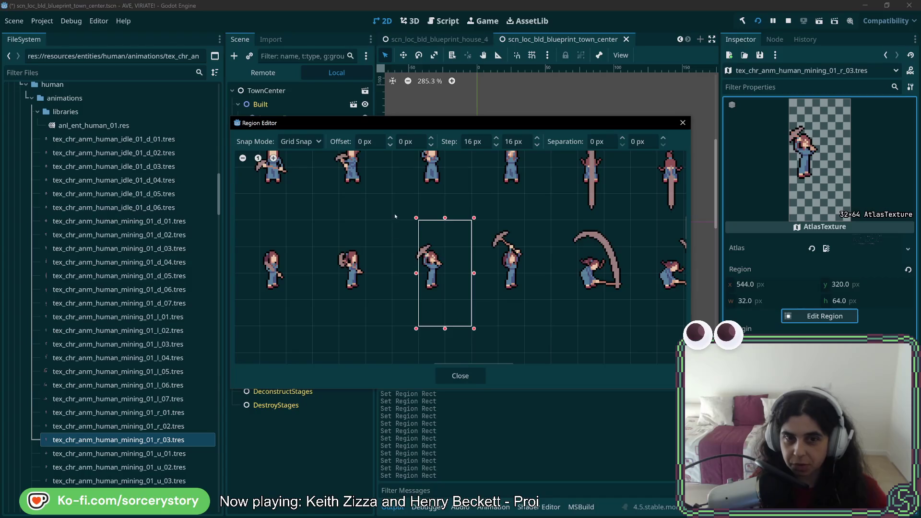
drag(395, 217, 390, 218)
click(473, 381)
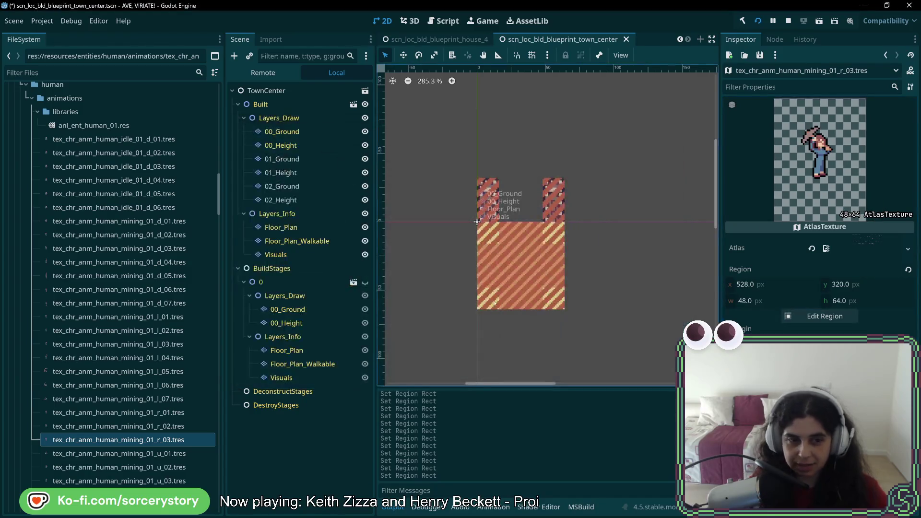
- Duplicate r_03 as r_04 with its region moved to the pickaxe-raised frame at x 576
right_click(173, 437)
click(232, 422)
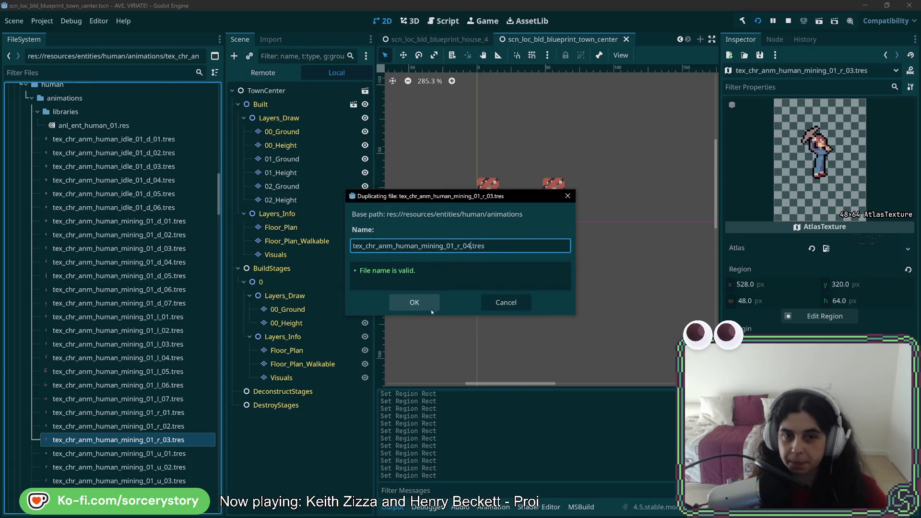
click(431, 310)
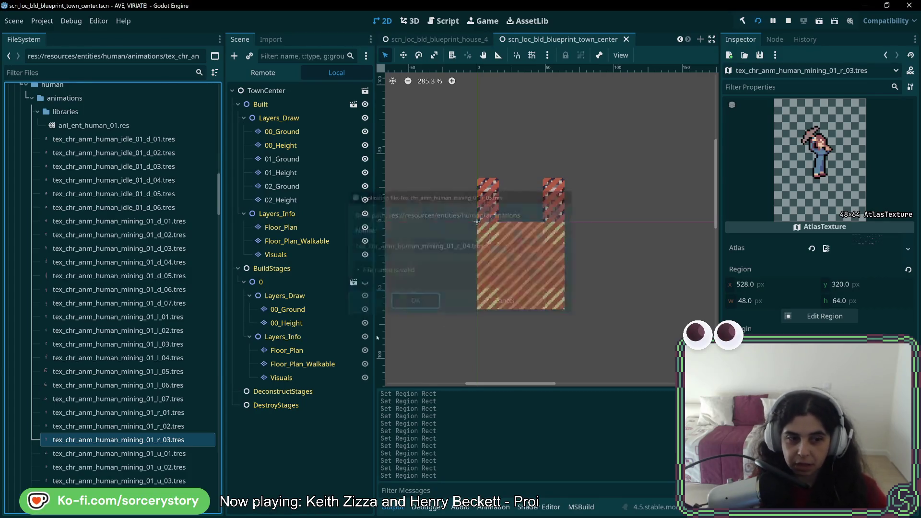
click(814, 317)
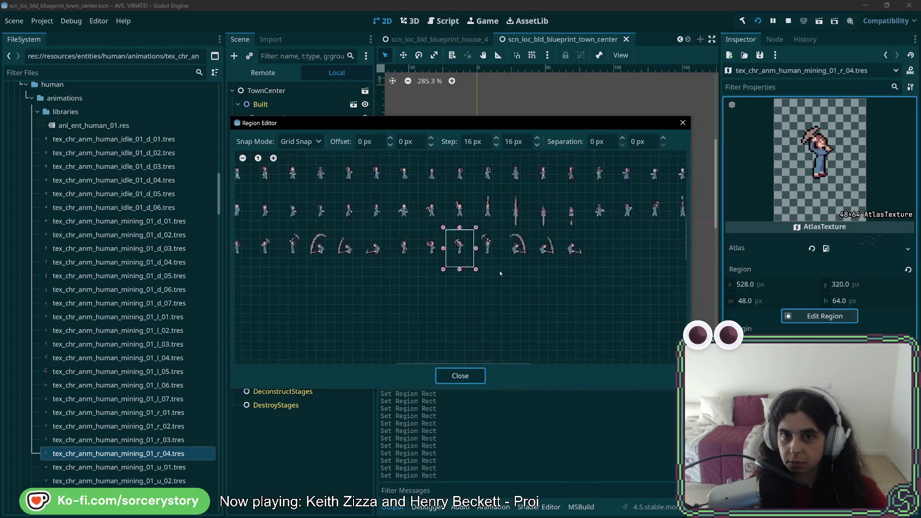
drag(490, 244, 436, 331)
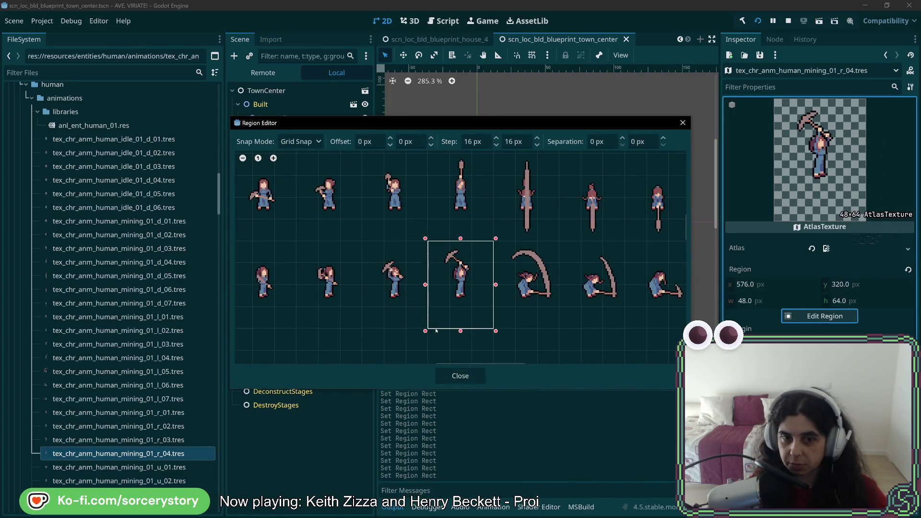
click(477, 383)
- Duplicate r_04 as r_05, frame its 48-px region at x 624, and save
right_click(180, 453)
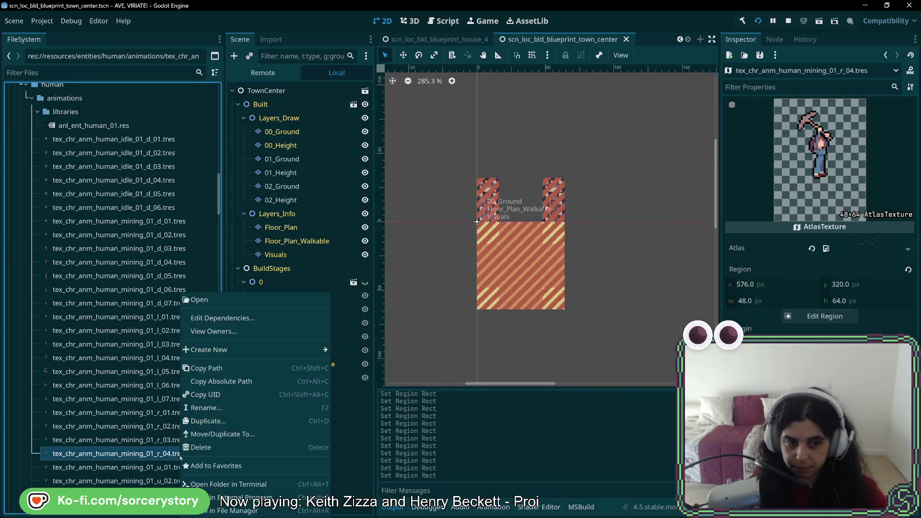
click(197, 421)
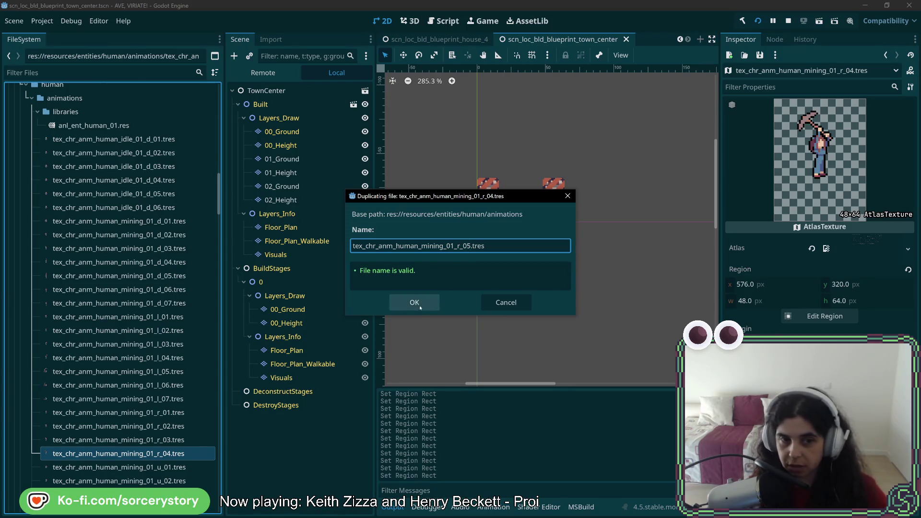
click(415, 302)
click(836, 318)
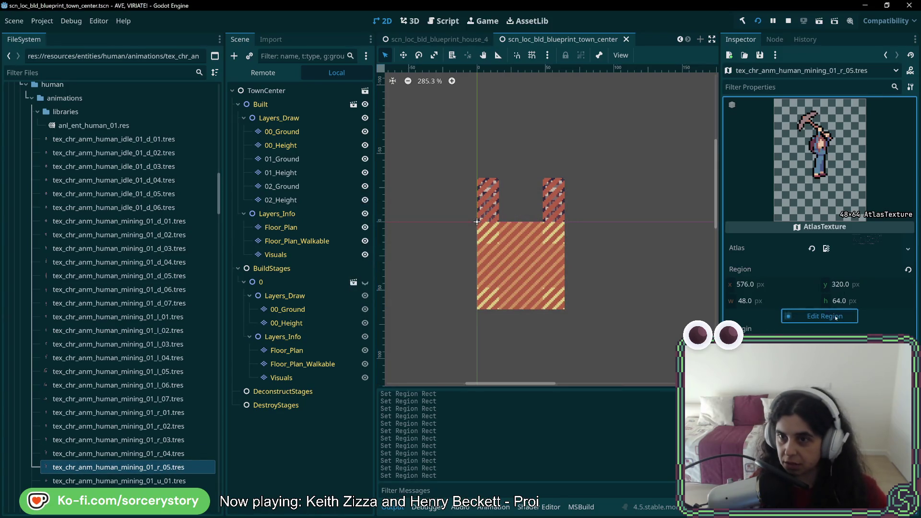
scroll(485, 215, up, 5)
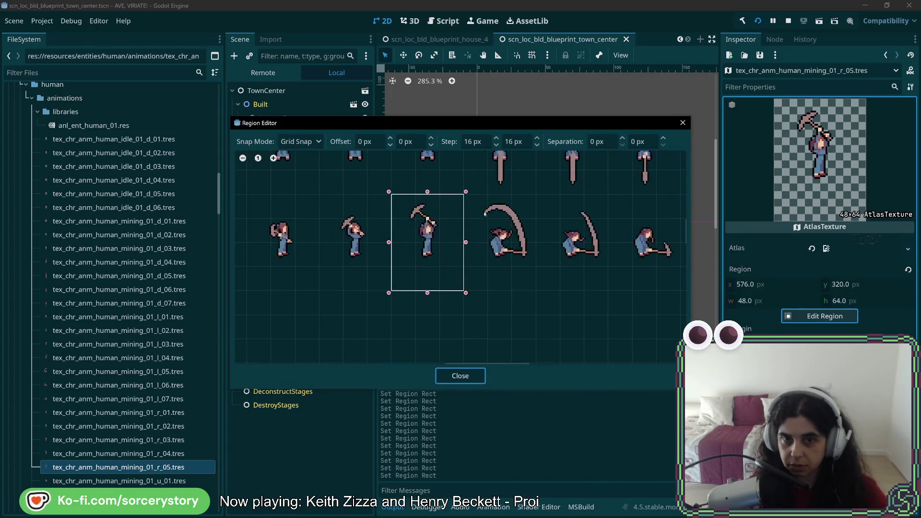
drag(485, 215, 542, 290)
drag(470, 204, 528, 294)
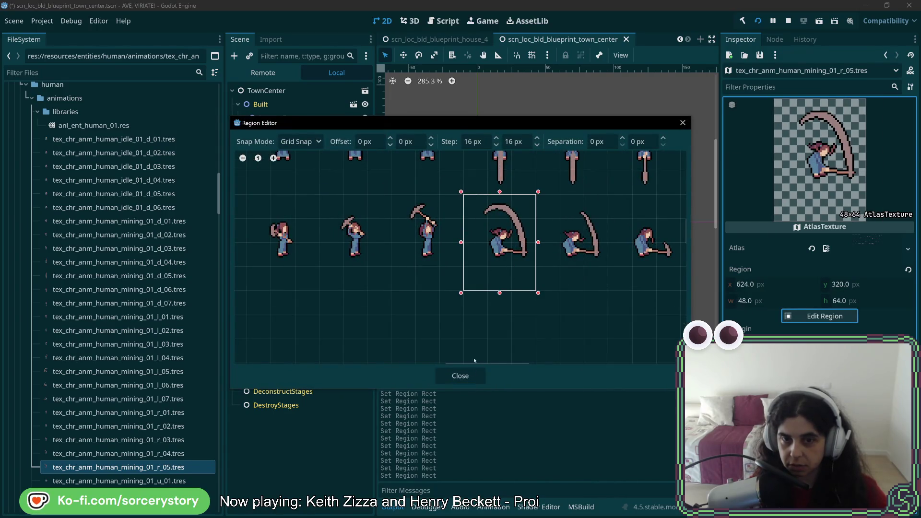
click(460, 376)
key(ctrl+s)
- Duplicate r_05 as tex_chr_anm_human_mining_01_r_06.tres and bring up its region editor
right_click(169, 467)
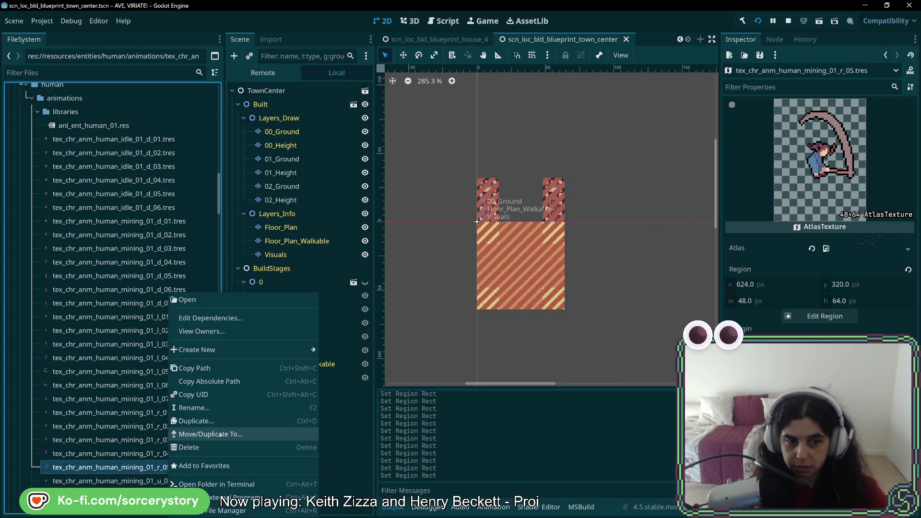
click(197, 420)
key(Right)
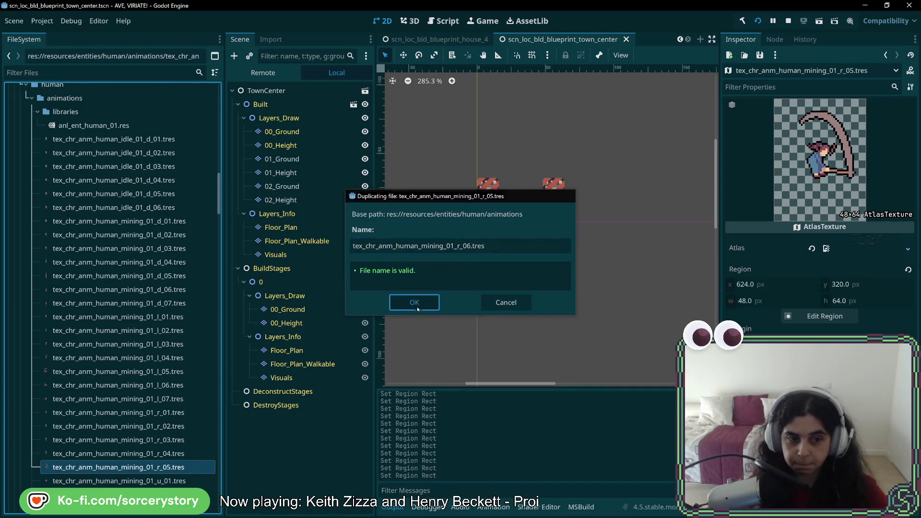
click(414, 304)
click(826, 317)
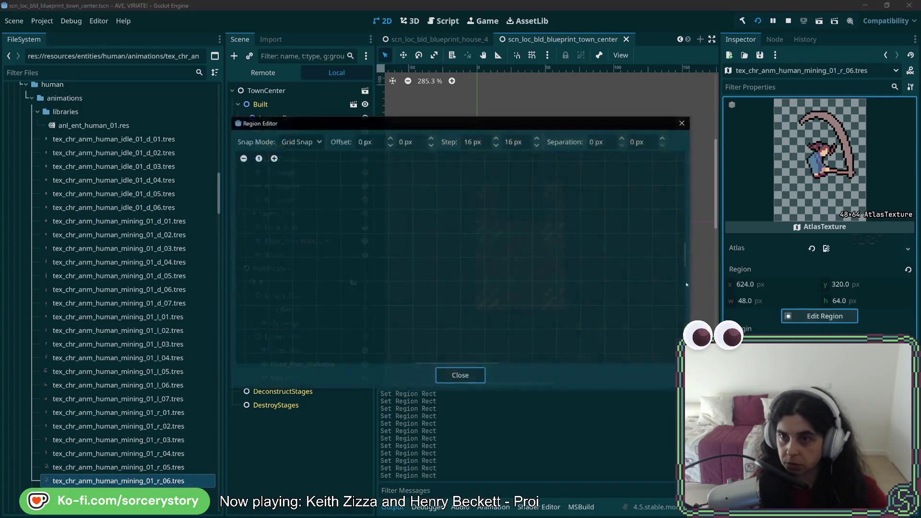
- Shift r_06's region one frame right and duplicate it as mining_01_r_07
scroll(478, 269, up, 2)
drag(457, 265, 524, 331)
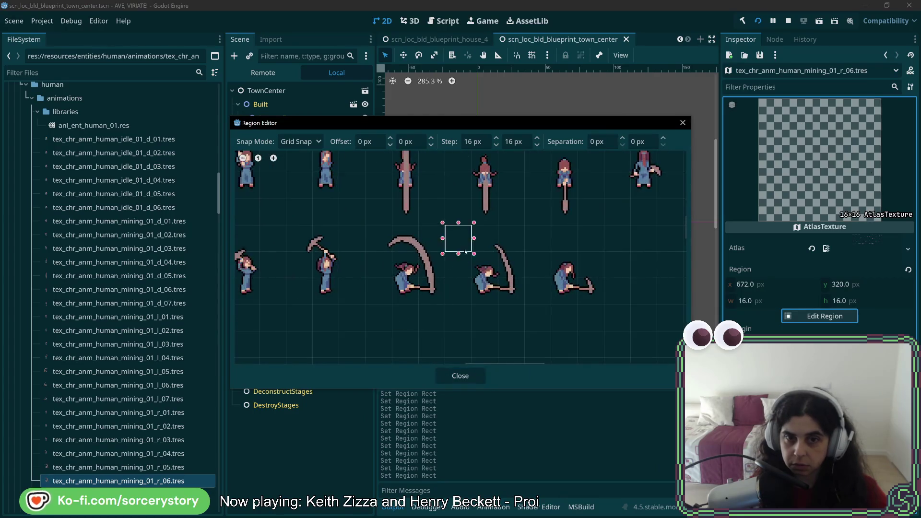
click(470, 381)
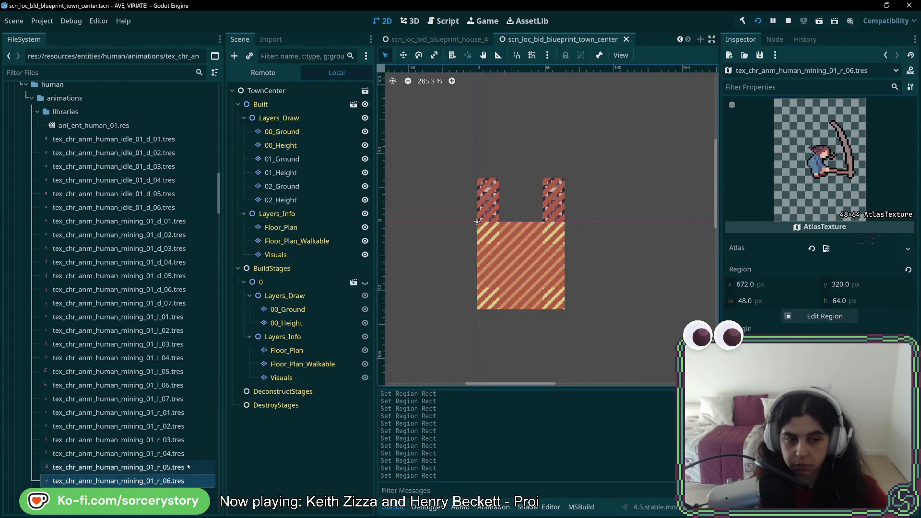
right_click(169, 481)
click(195, 421)
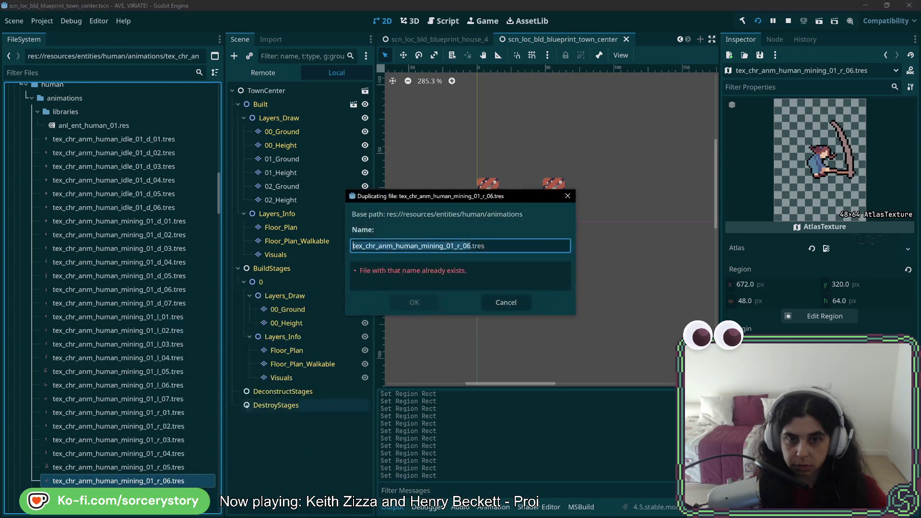
click(470, 245)
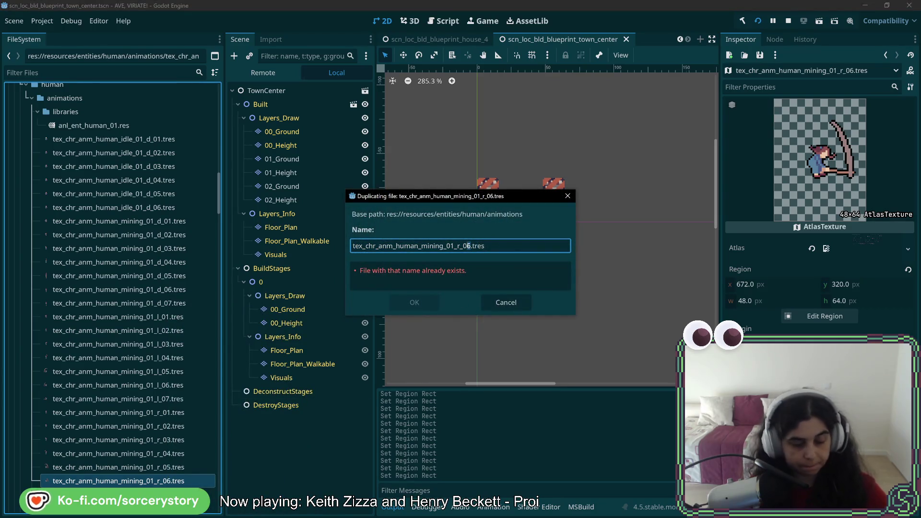
text(7)
click(413, 305)
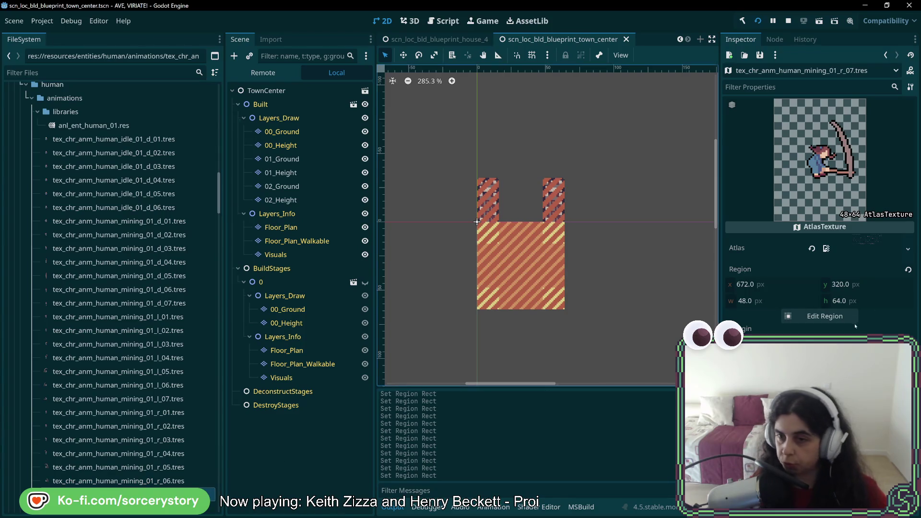
- Set r_07's region to x 720, y 320, 48×64 and save the scene
click(844, 318)
scroll(486, 300, up, 5)
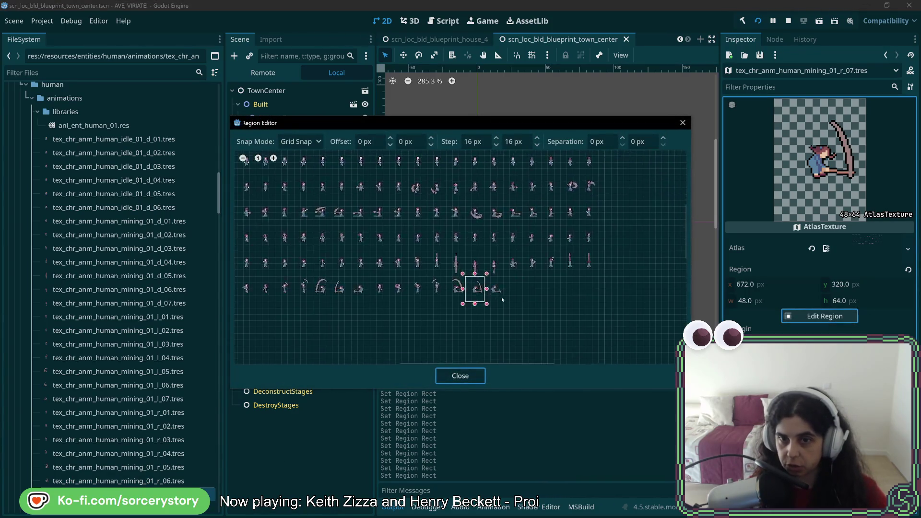
scroll(519, 296, down, 2)
mouse_move(379, 252)
mouse_down()
mouse_move(473, 259)
mouse_move(459, 259)
mouse_up()
click(457, 376)
key(ctrl+s)
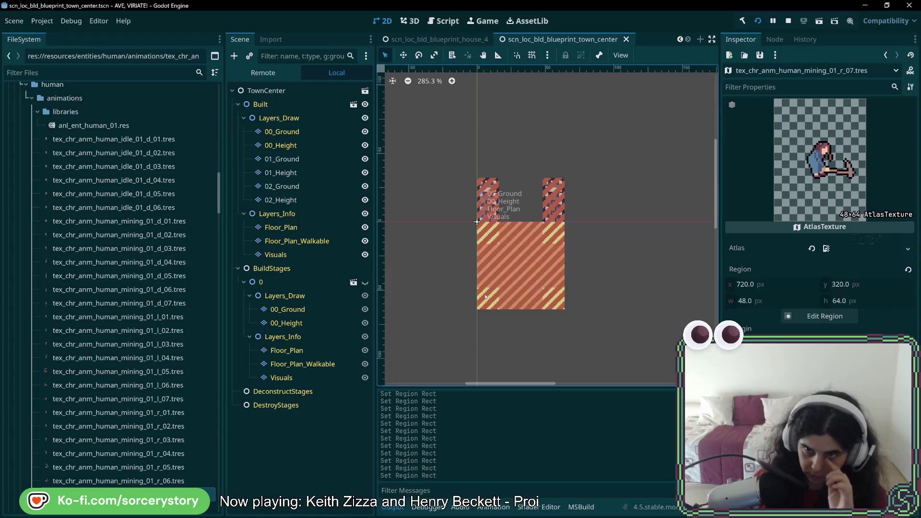
- Compare the r_06 and r_07 frames, then close the town center blueprint scene
click(72, 481)
click(171, 495)
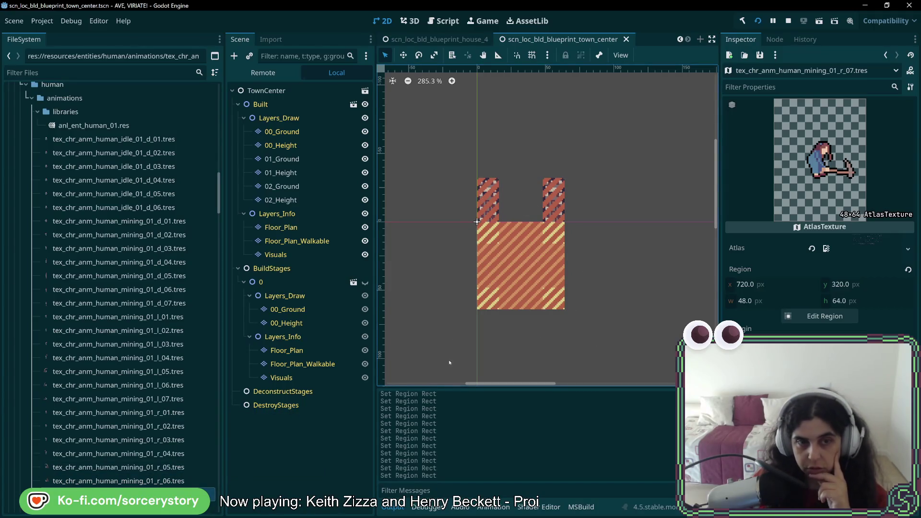
click(626, 39)
- Close the house and sprite shader tester scenes and list the AnimationPlayer's animations in scn_ent_controller
click(610, 39)
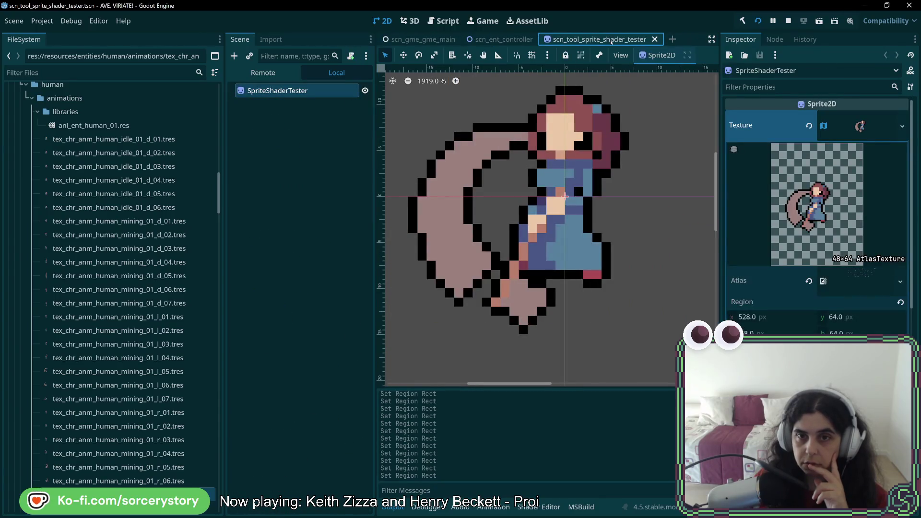
click(655, 39)
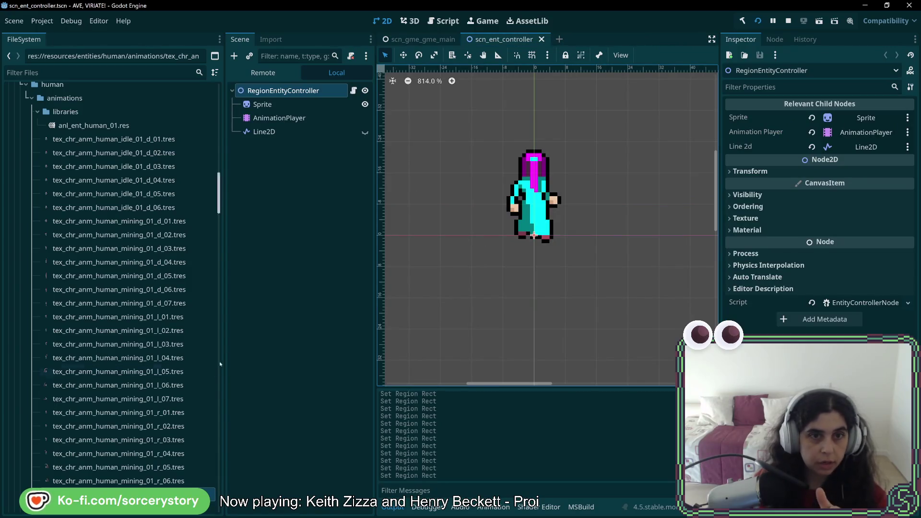
click(286, 119)
click(582, 380)
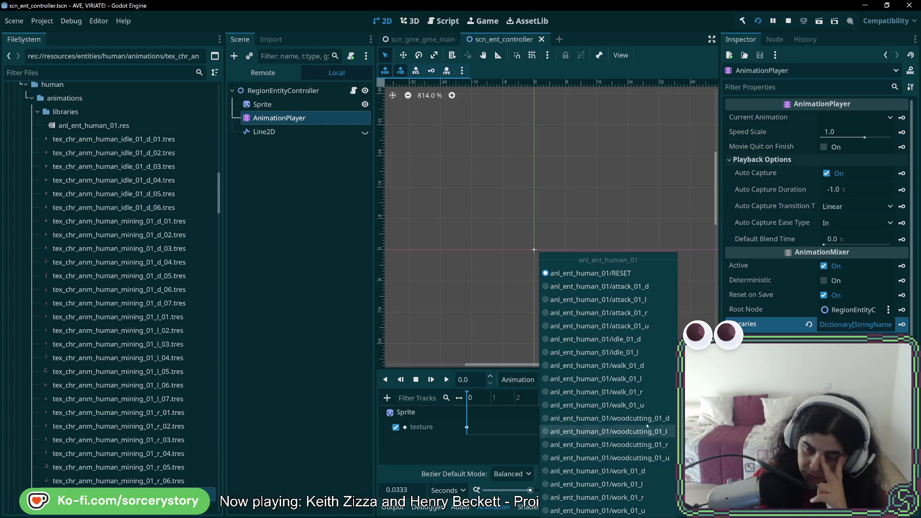
- Load and preview woodcutting_01_d, then duplicate it, widening the dialog to edit the copy's name
click(609, 418)
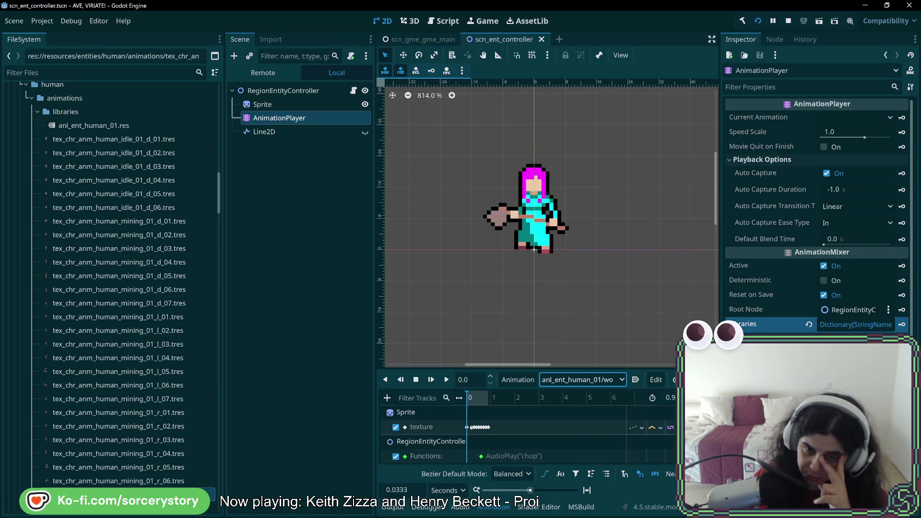
drag(471, 398, 496, 410)
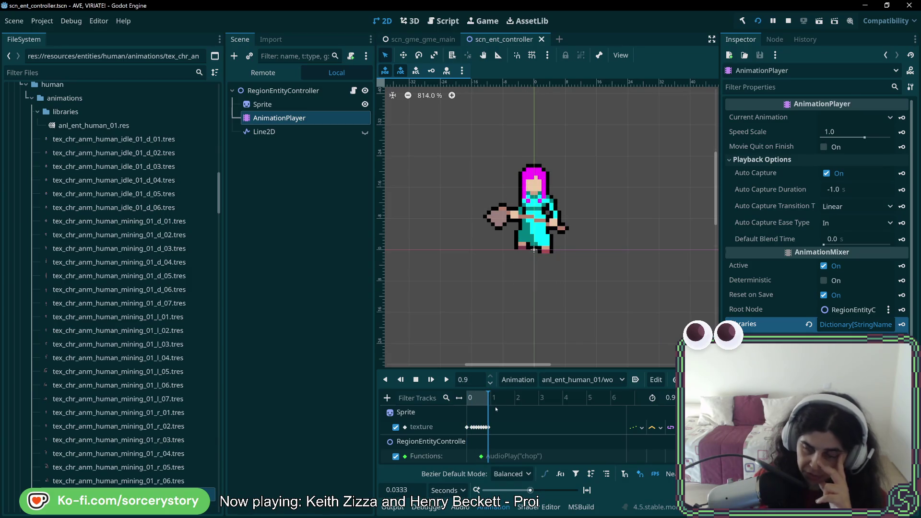
key(s)
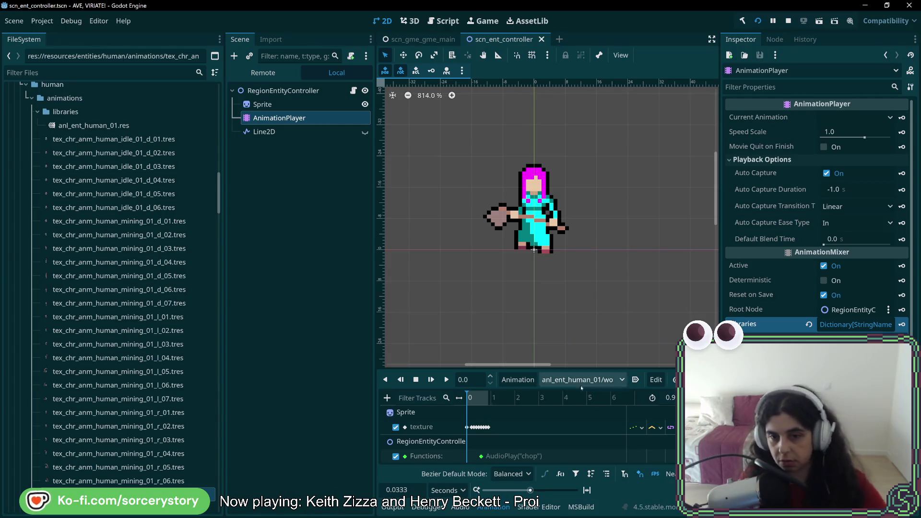
click(518, 380)
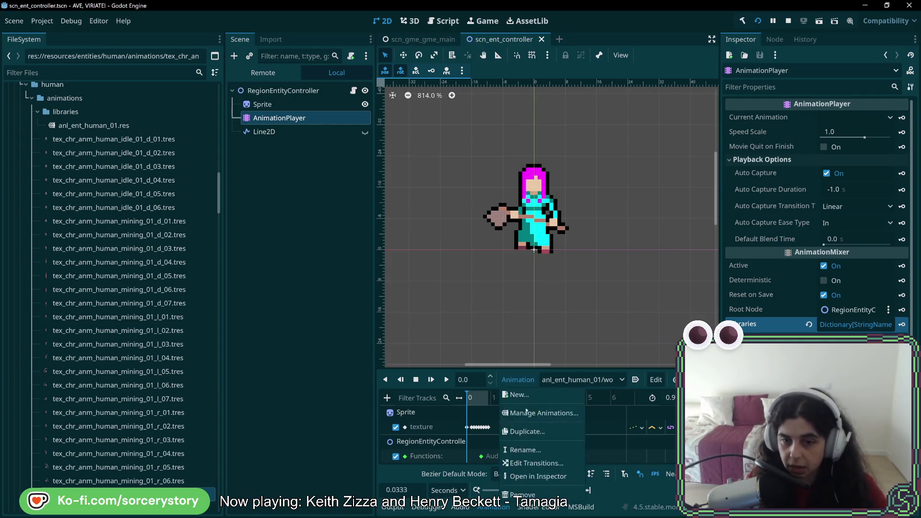
click(528, 432)
drag(527, 290, 752, 325)
click(477, 260)
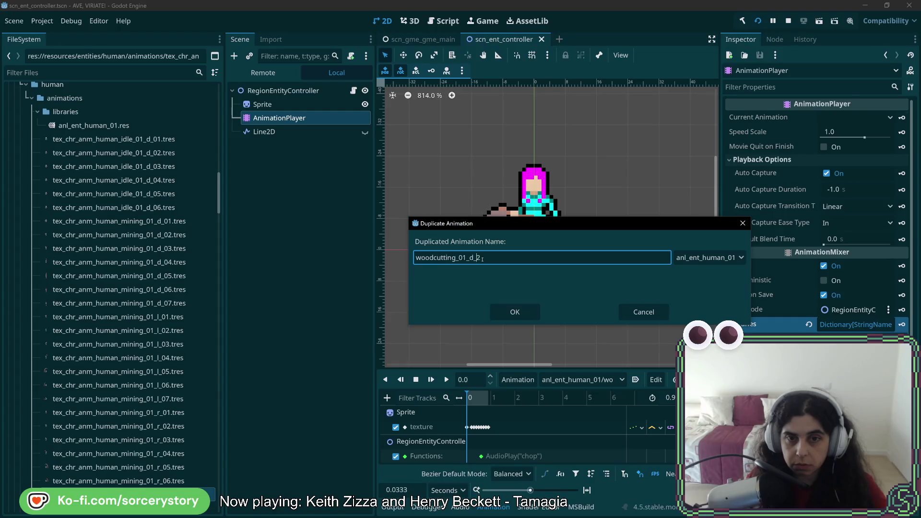
- Rename the duplicate from woodcutting_01_d_2 to mining_01_d and confirm it
key(Delete)
key(Delete)
drag(458, 258, 347, 256)
text(mining_01_d)
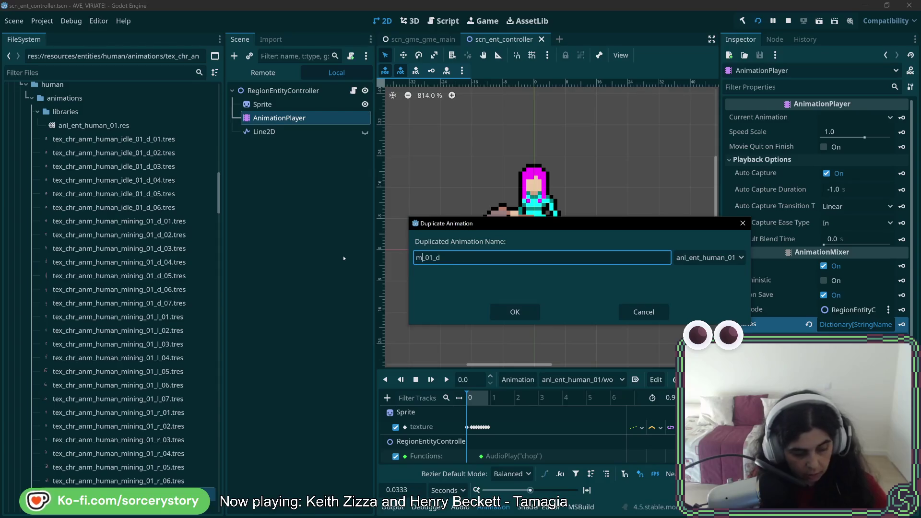
click(536, 313)
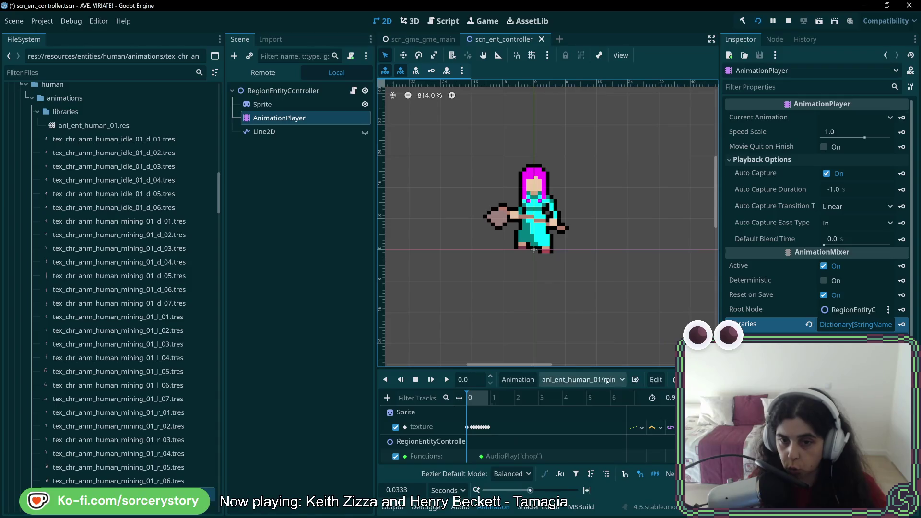
- Load mining_01_d in the AnimationPlayer and select its first texture keyframe
click(580, 380)
click(585, 353)
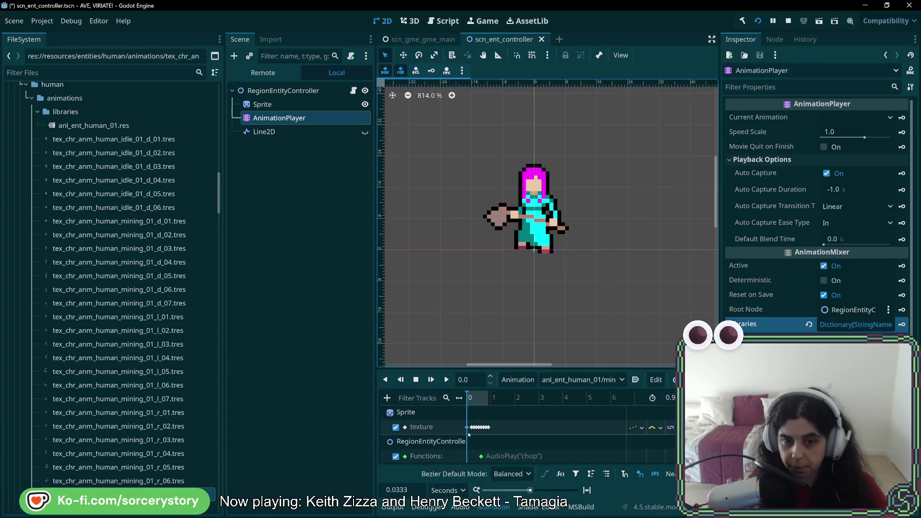
scroll(521, 435, up, 5)
scroll(494, 431, left, 3)
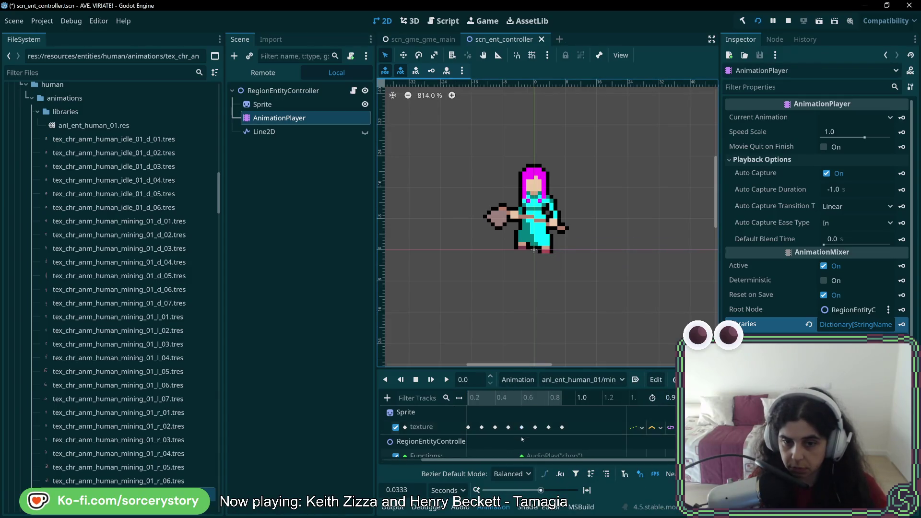
click(467, 427)
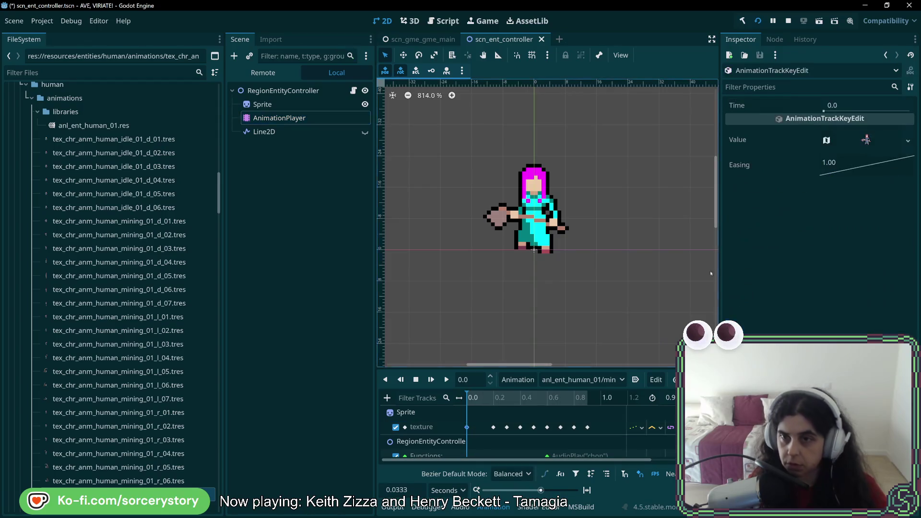
- Assign tex_chr_anm_human_mining_01_d_01.tres to the first texture keyframe of mining_01_d
click(864, 140)
click(907, 141)
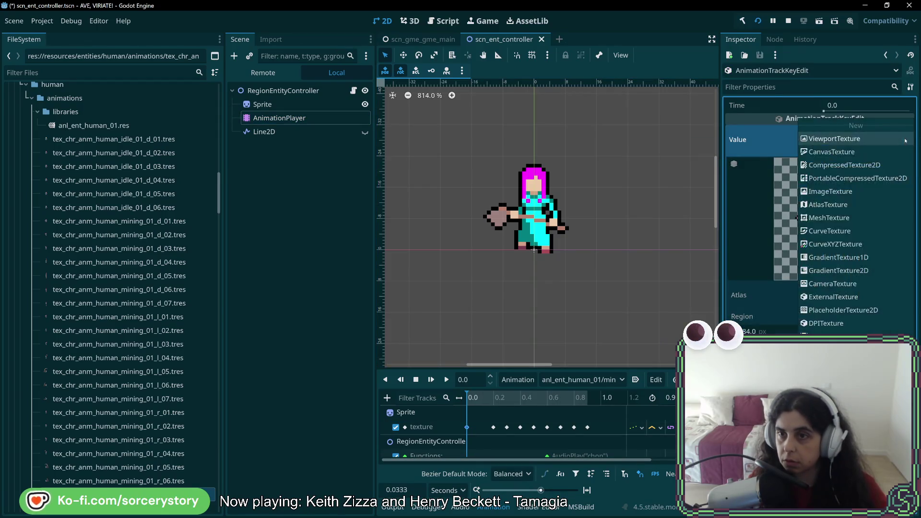
click(835, 365)
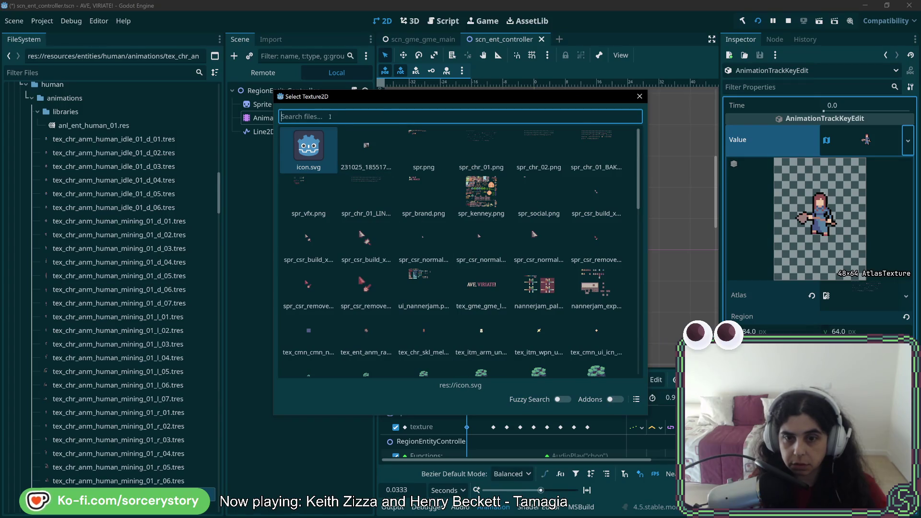
click(636, 399)
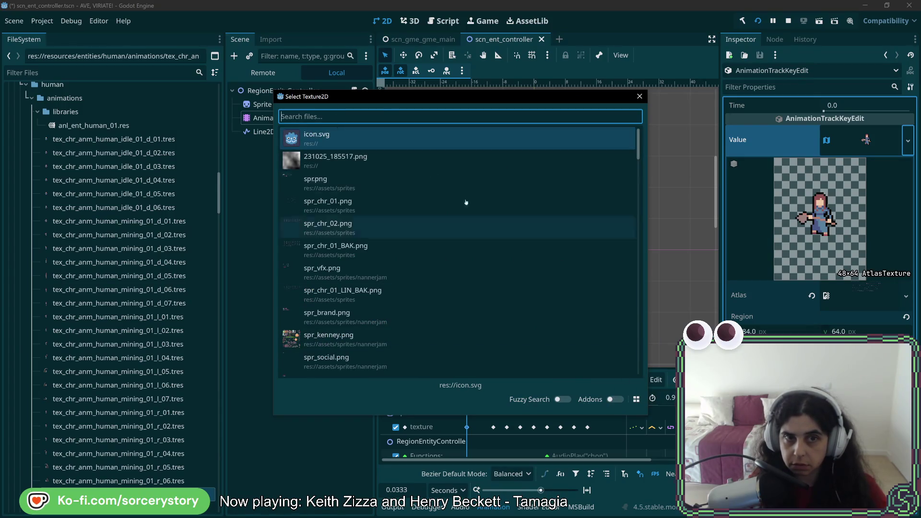
text(mining)
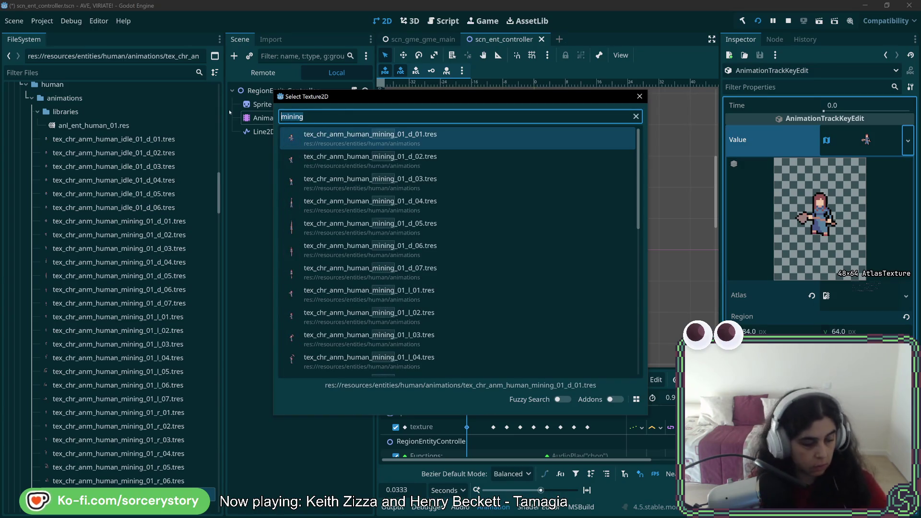
double_click(416, 138)
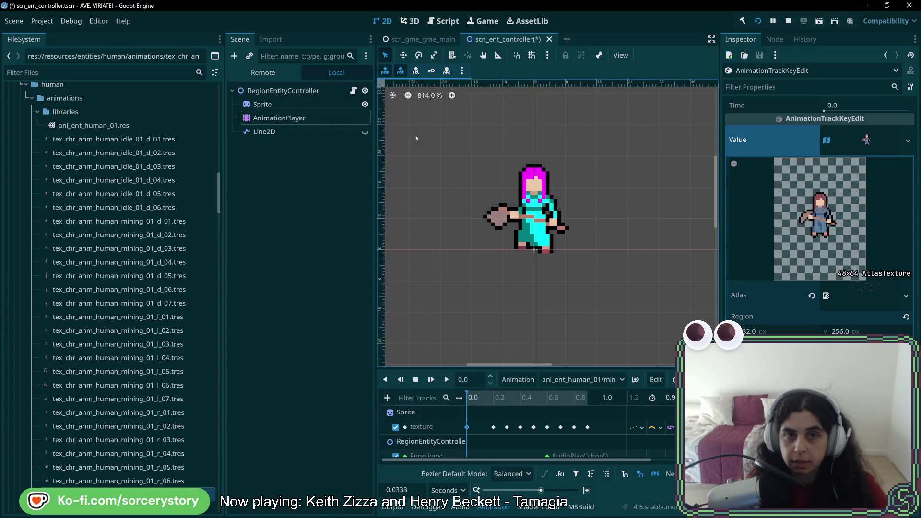
- Assign the next downward mining frame to the texture key at 0.2 s
click(493, 427)
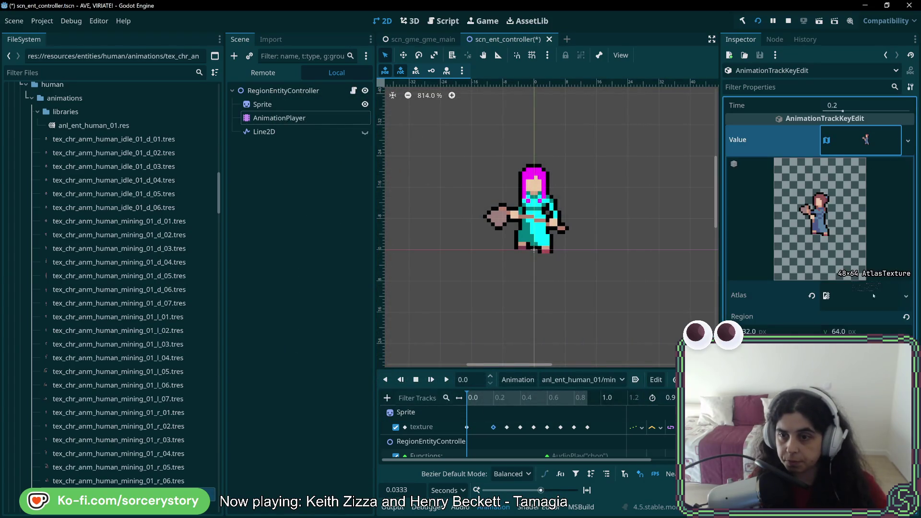
click(907, 296)
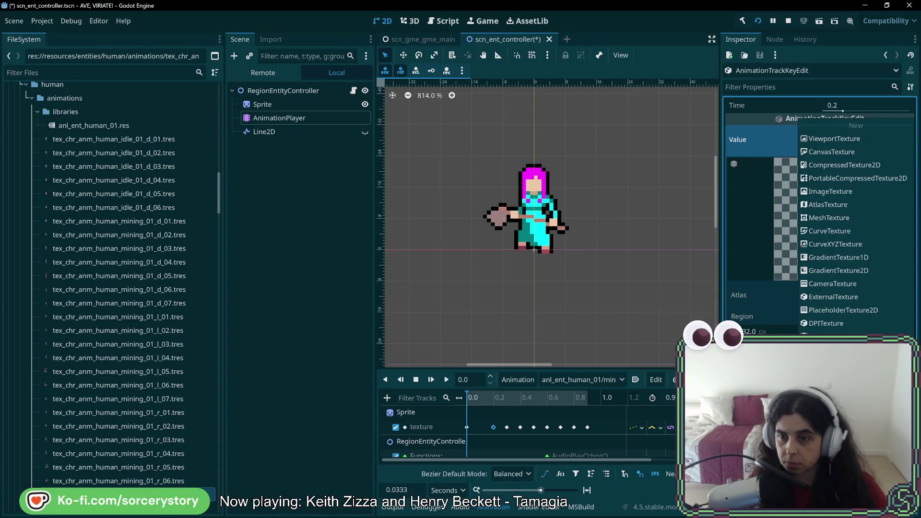
click(844, 139)
text(mining)
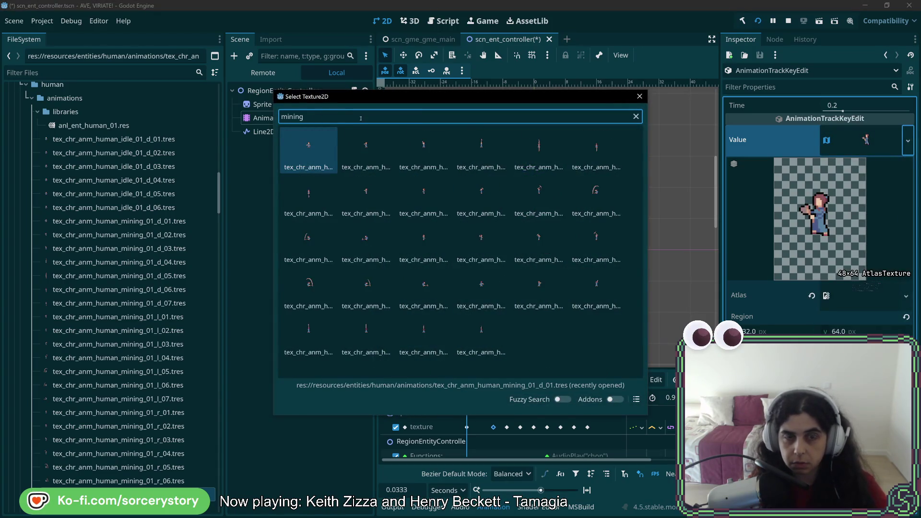
click(637, 400)
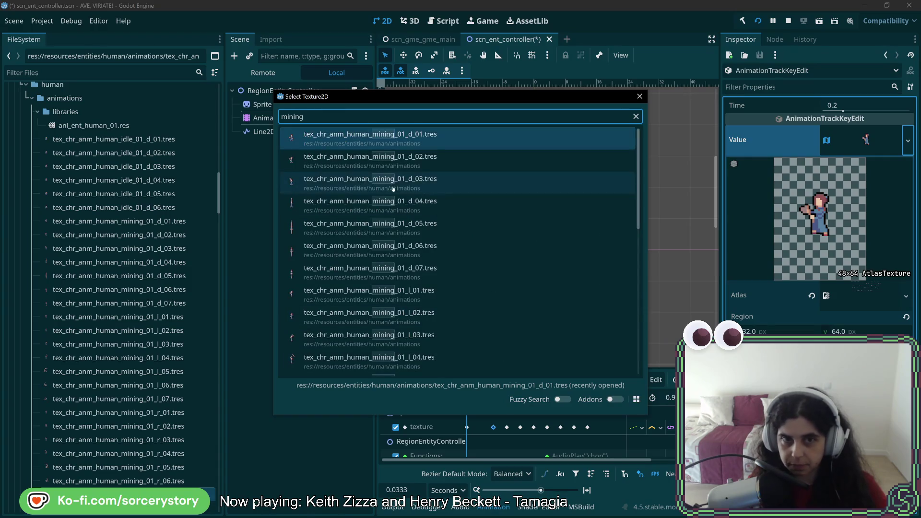
double_click(393, 189)
click(507, 427)
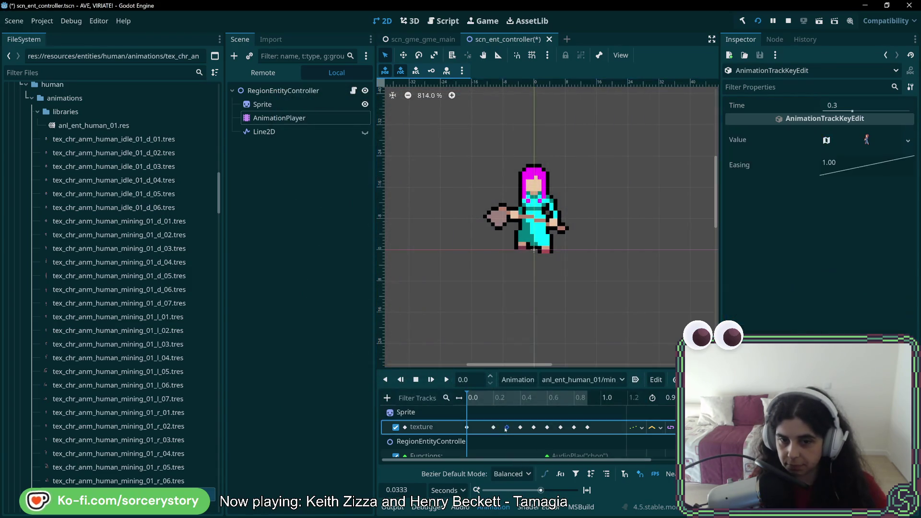
- Assign the next mining_01_d frame to the texture key at 0.3 s
click(908, 140)
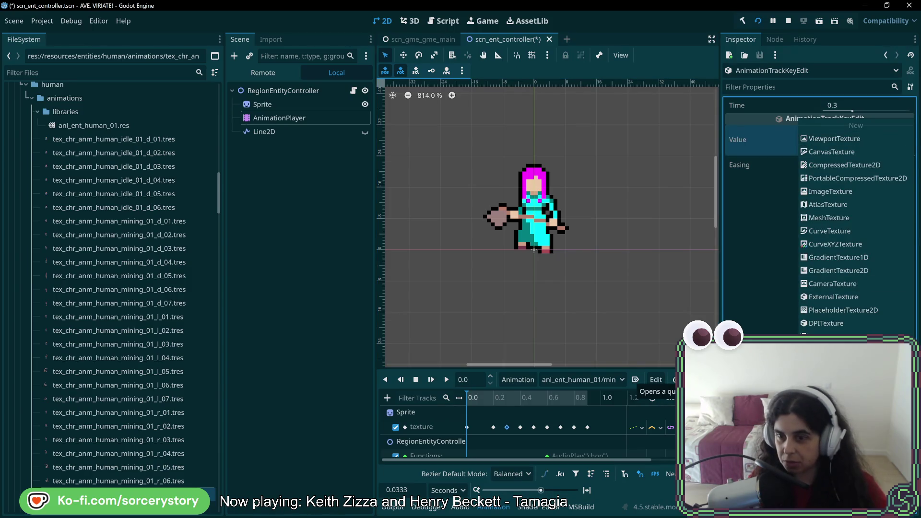
click(835, 382)
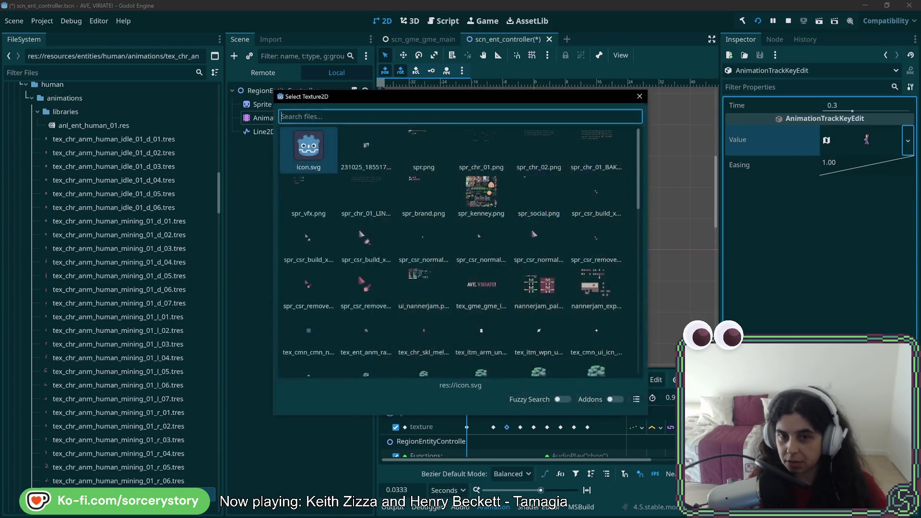
click(636, 400)
text(mining)
double_click(407, 182)
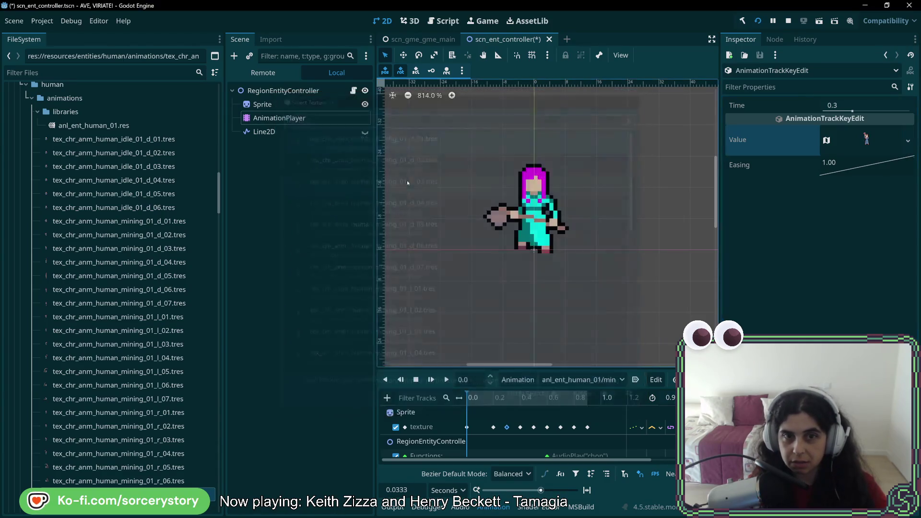
- Assign the following mining_01_d frame to the texture key at 0.4 s
click(520, 427)
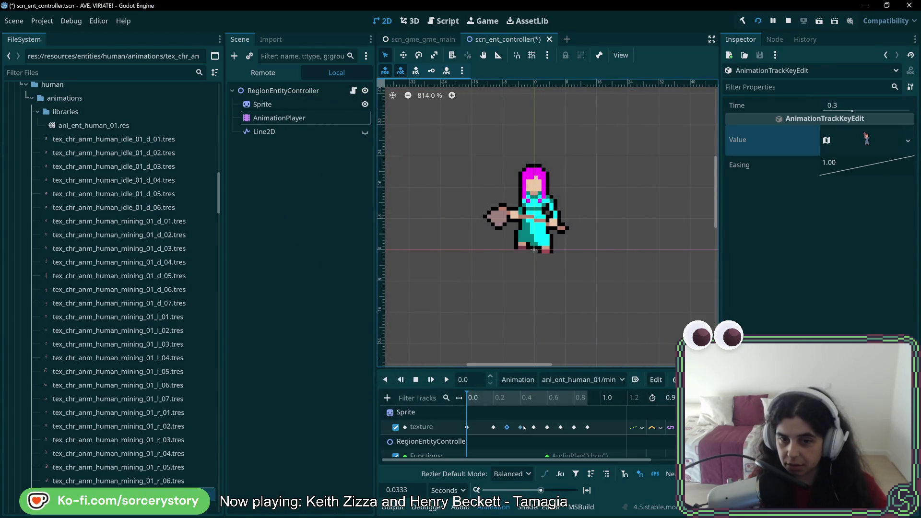
click(908, 144)
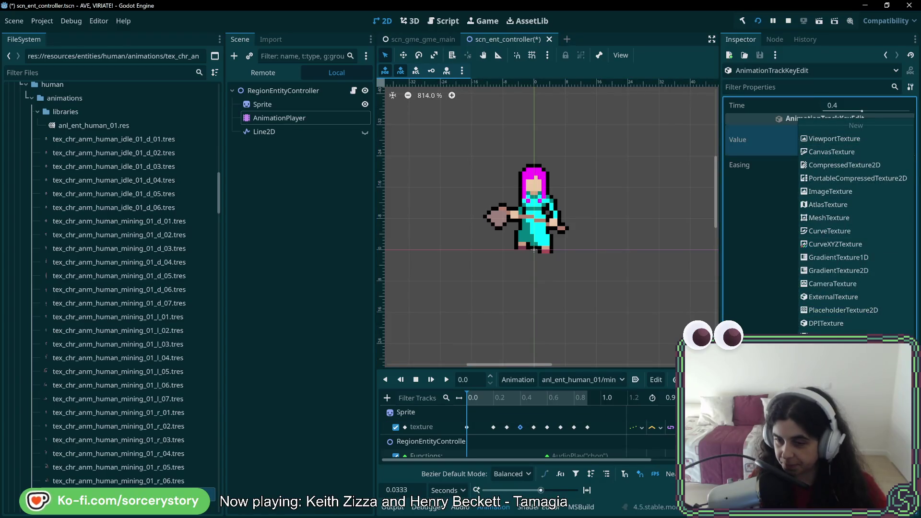
click(835, 365)
text(mining)
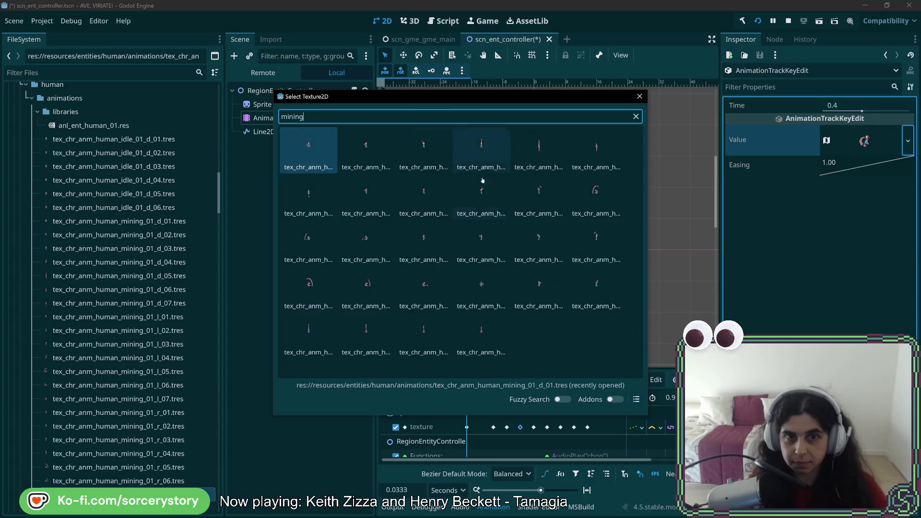
click(637, 399)
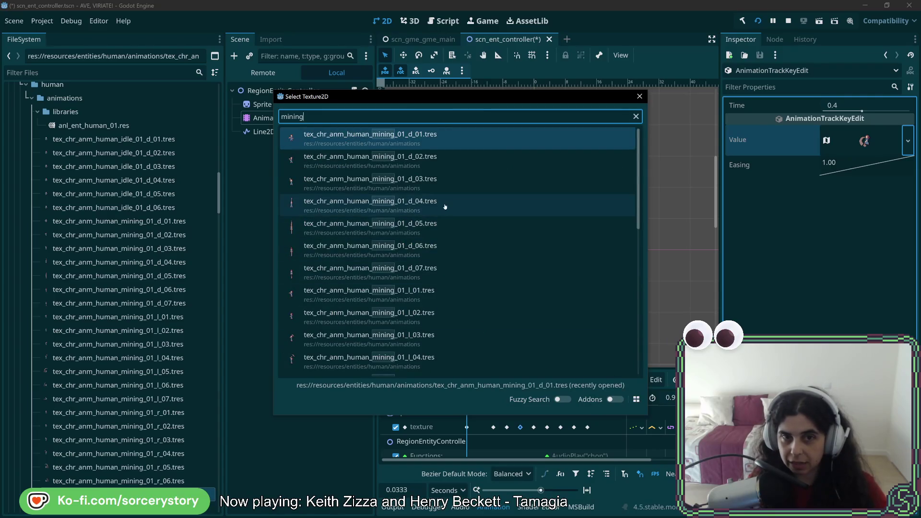
double_click(444, 206)
- Assign tex_chr_anm_human_mining_01_d_05.tres to the texture key at 0.5 s
click(534, 427)
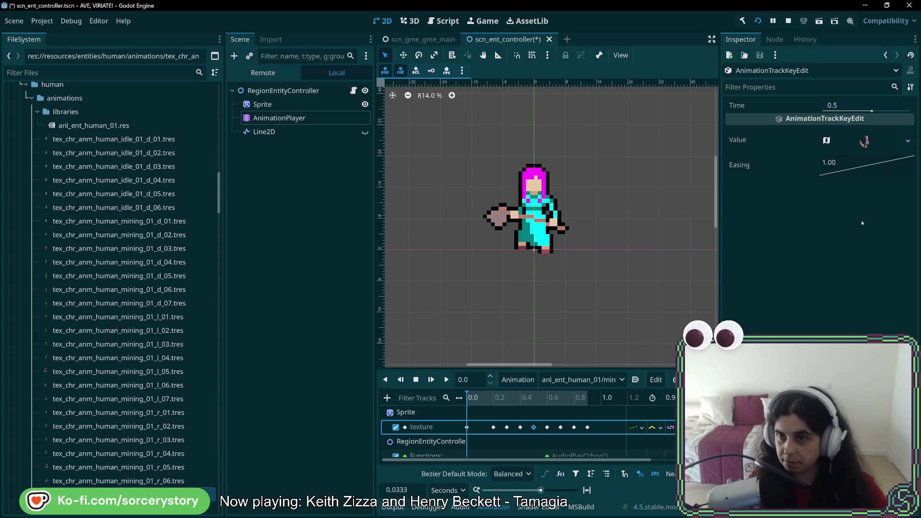
click(909, 141)
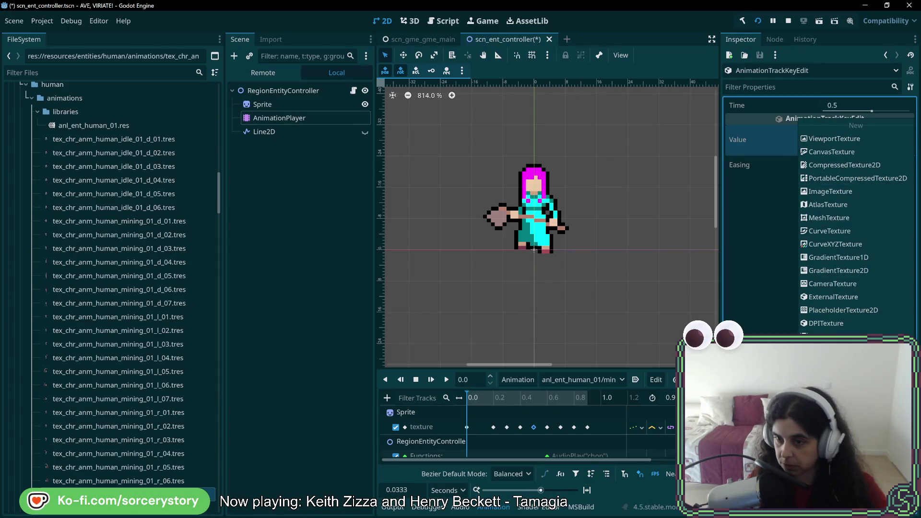
click(835, 377)
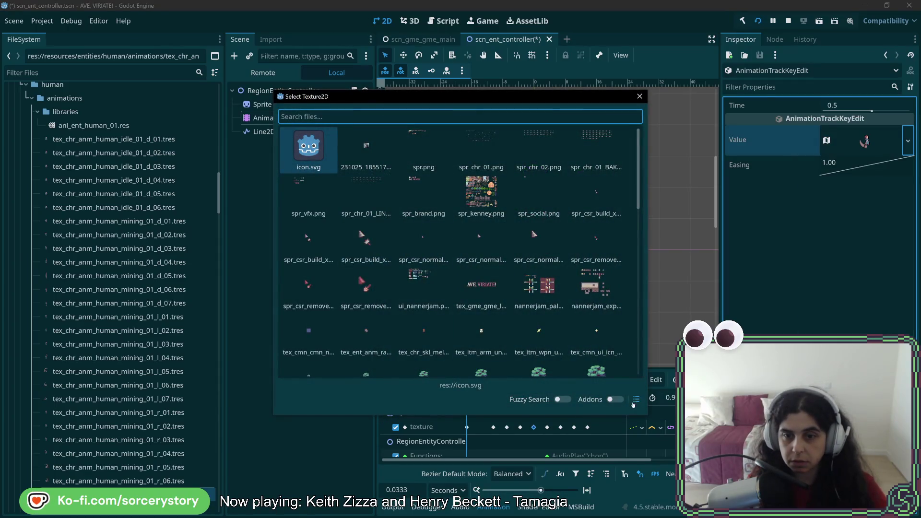
click(637, 399)
text(mining)
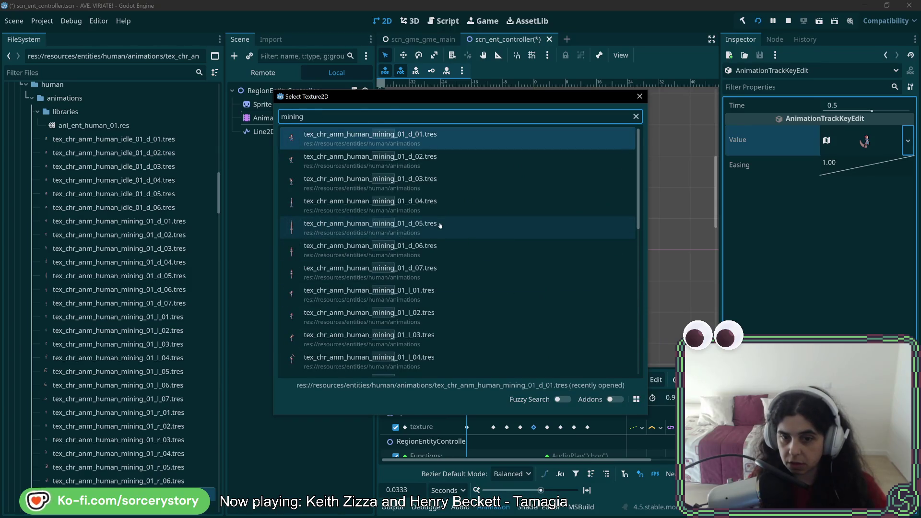
click(440, 226)
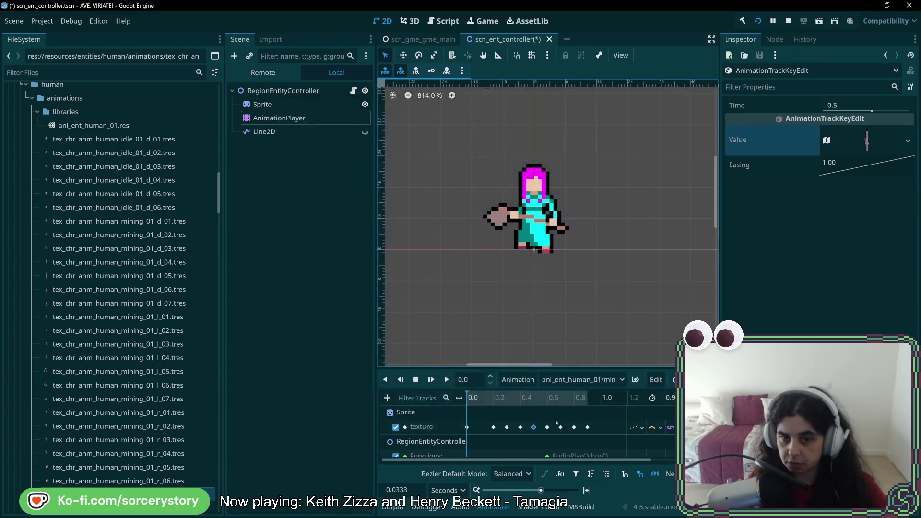
click(548, 427)
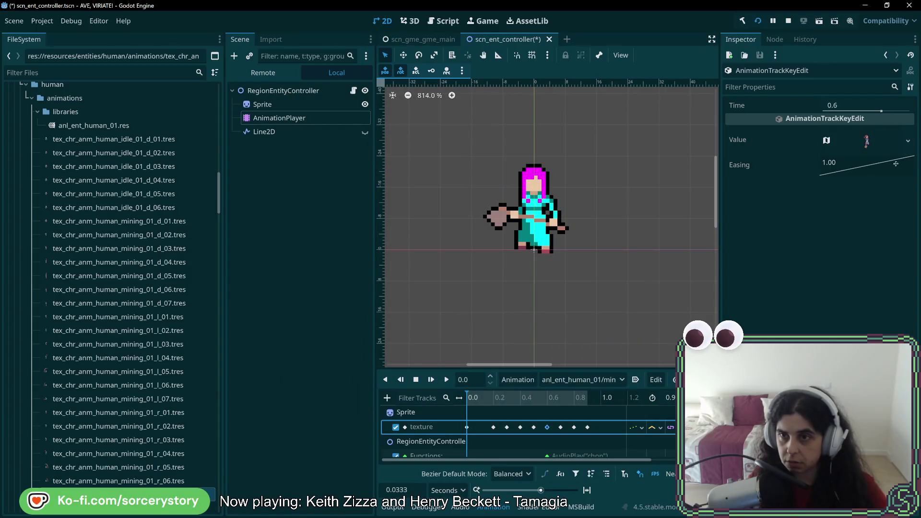
- Assign the next downward mining frame to the texture key at 0.6 s
click(908, 141)
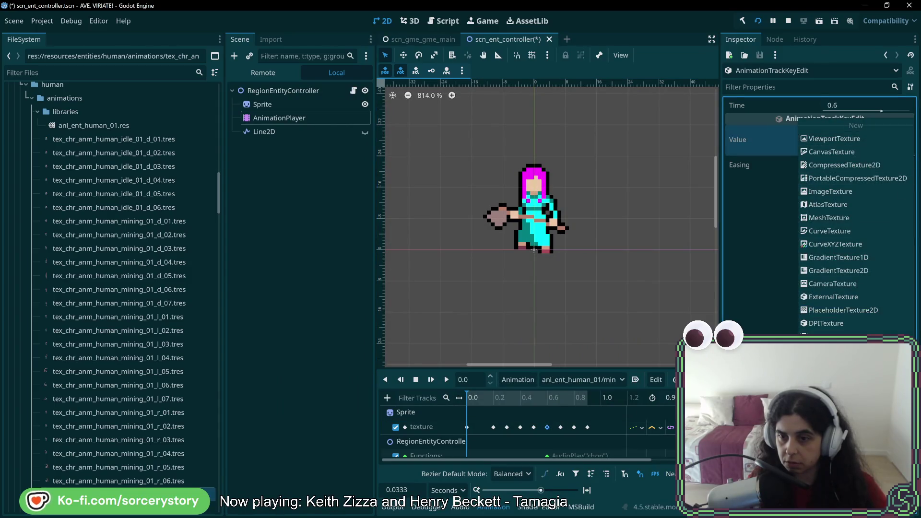
click(831, 374)
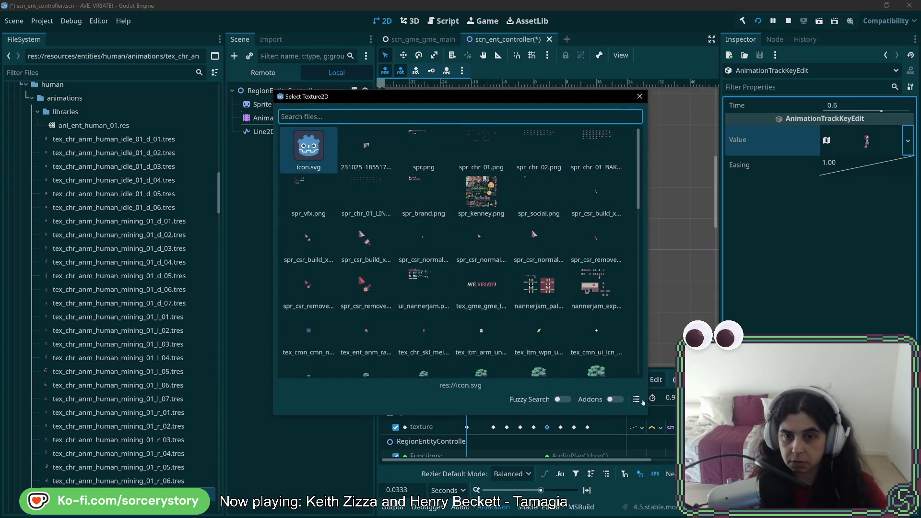
click(638, 400)
text(mining)
double_click(415, 264)
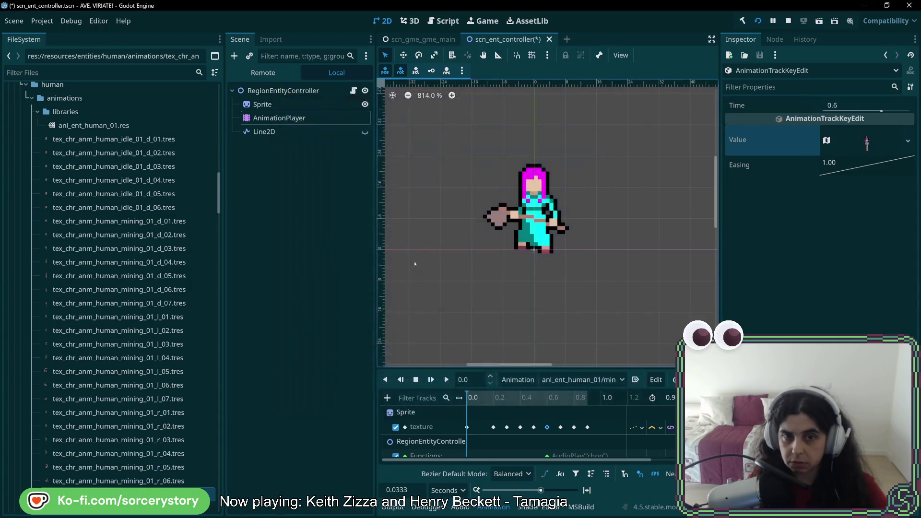
- Assign the following downward mining frame to the texture key at 0.7 s
click(561, 427)
click(908, 141)
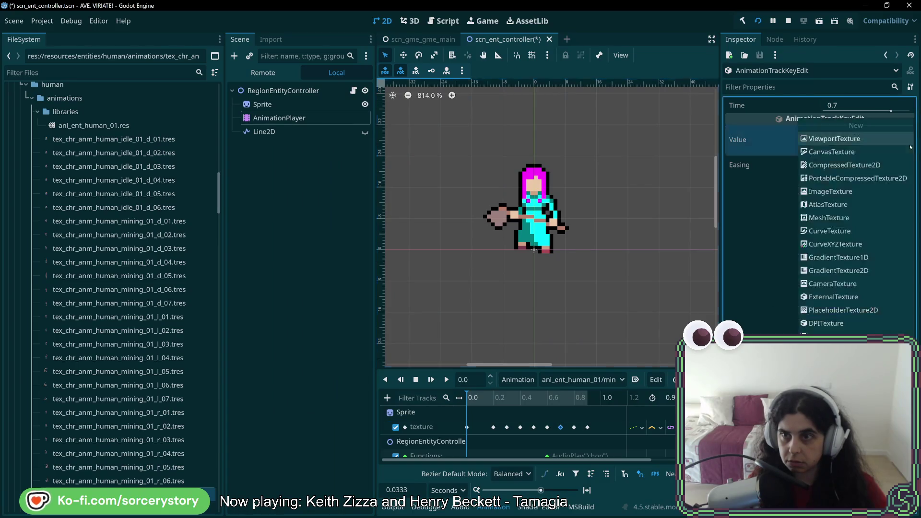
click(835, 404)
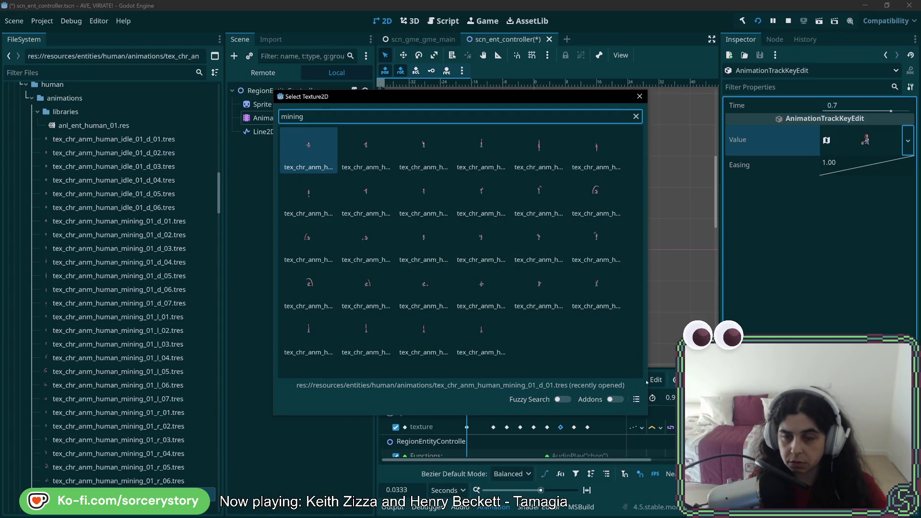
click(636, 400)
double_click(449, 274)
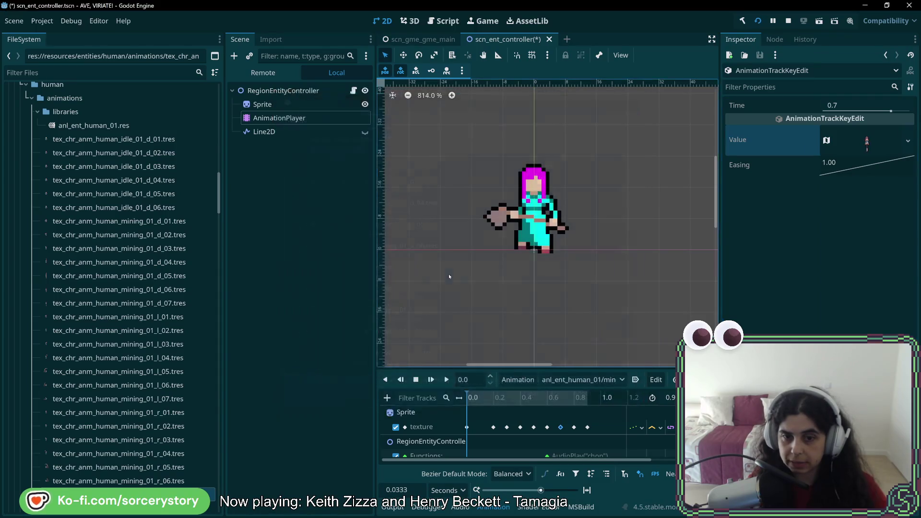
- Move the 0.9 s keyframe back to 0.8 s and set the animation length to 0.8
click(575, 427)
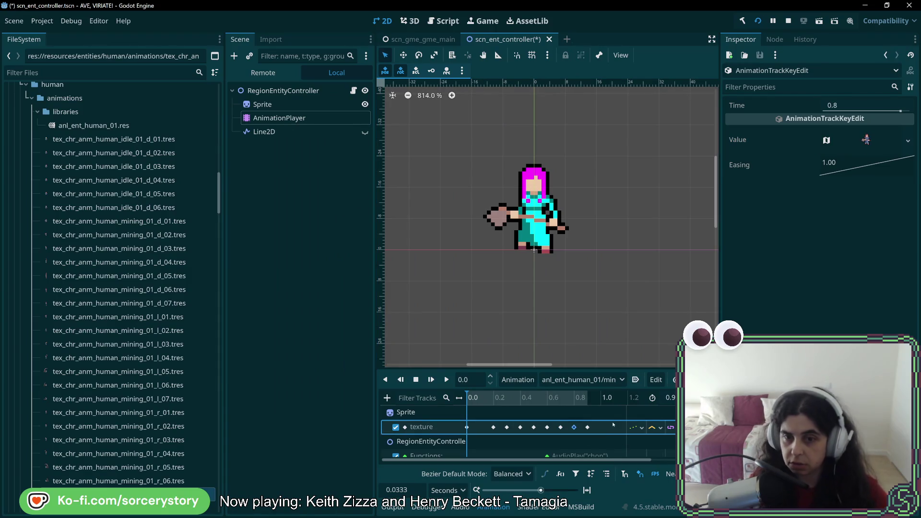
drag(588, 428, 580, 432)
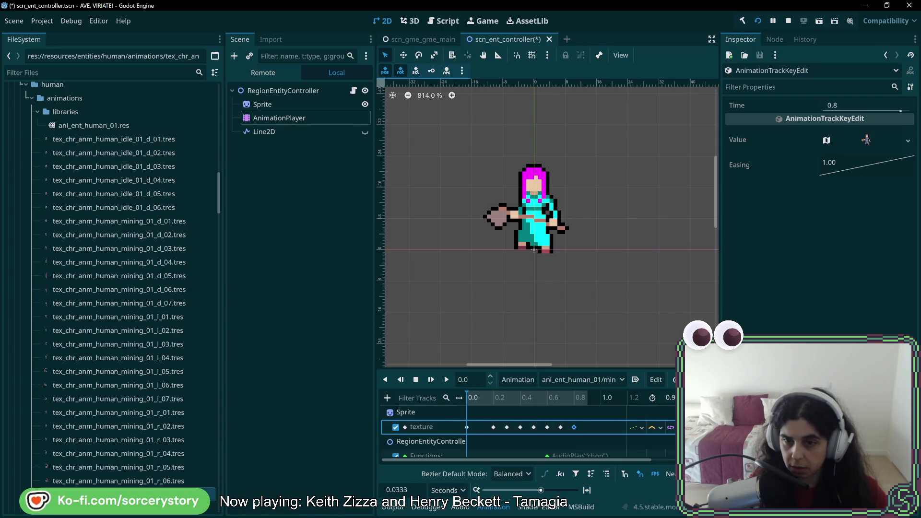
click(670, 398)
text(0.8)
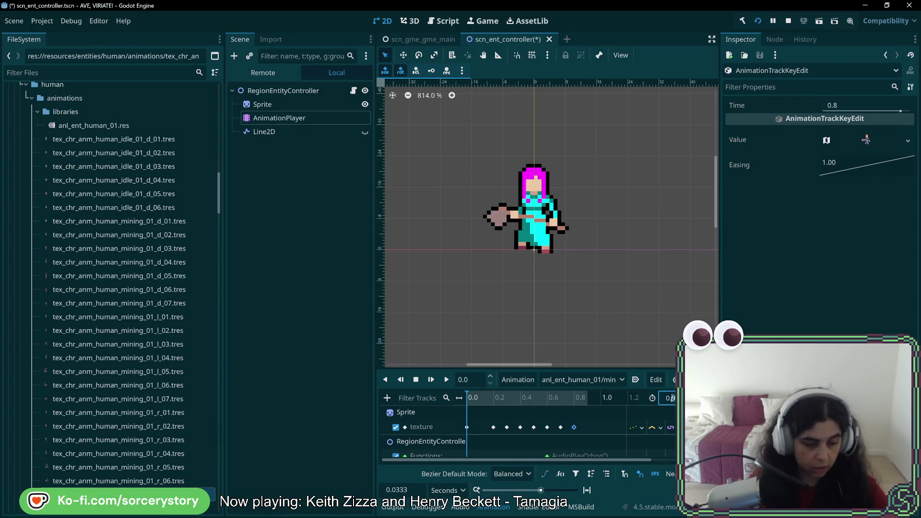
key(Return)
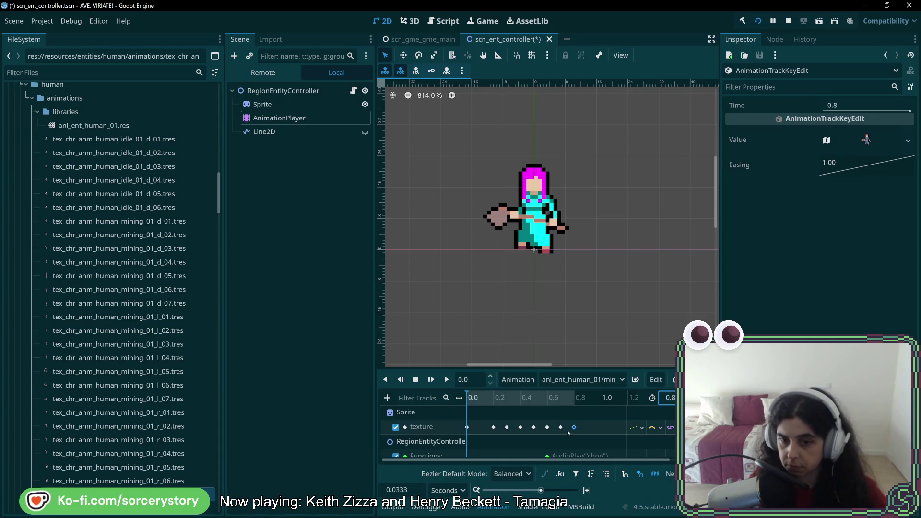
- Assign a mining frame to the 0.8 s texture key and scrub the timeline to check frames
click(908, 140)
click(835, 355)
text(mining)
click(635, 400)
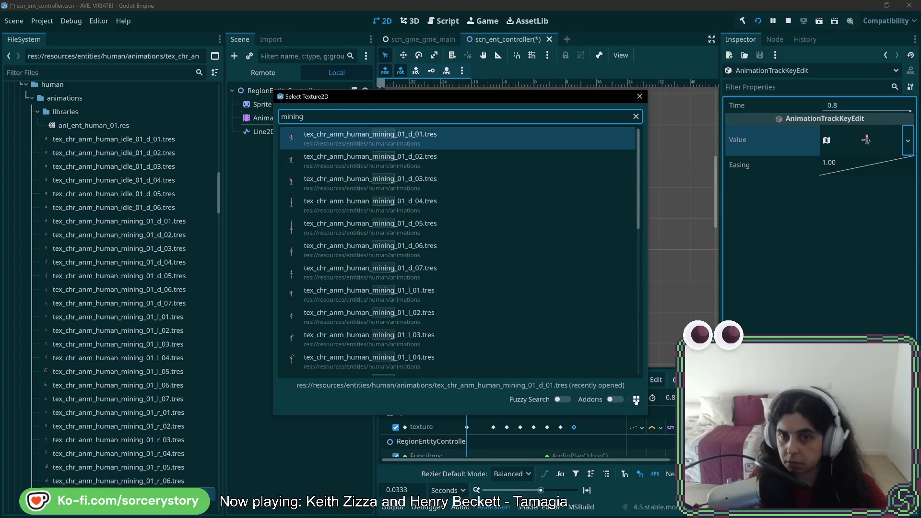
double_click(418, 140)
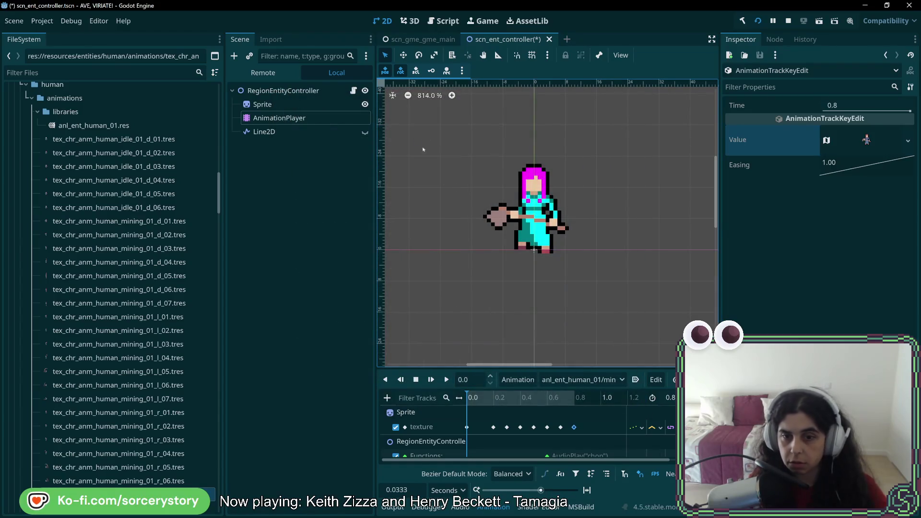
drag(474, 398, 574, 398)
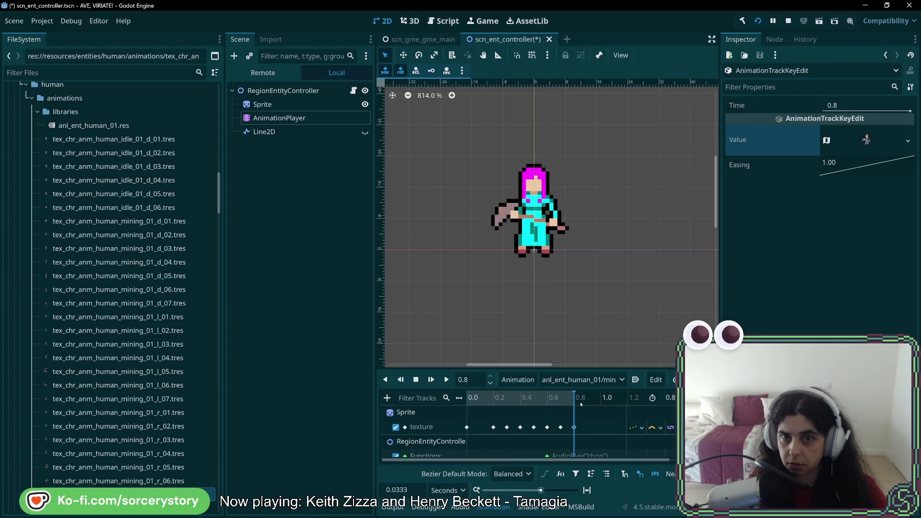
- Play the mining_01_d animation twice to preview the downward pickaxe swing
click(447, 380)
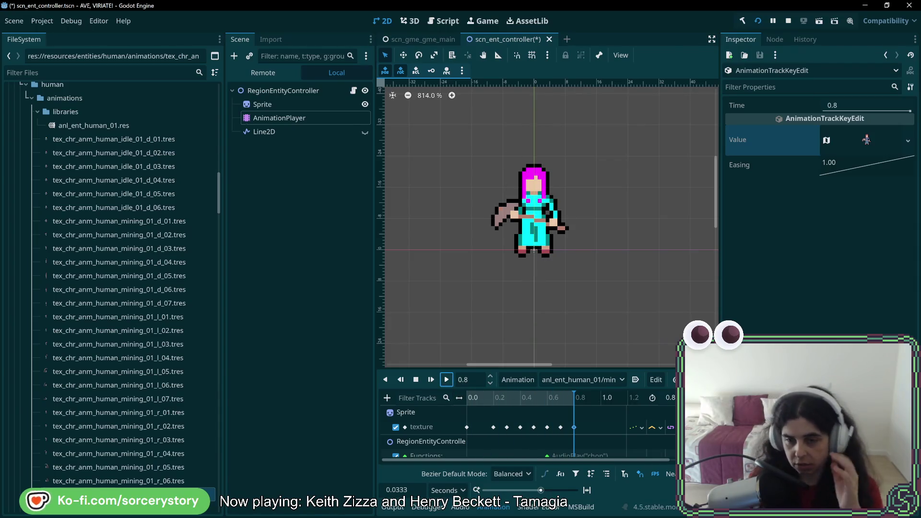
click(446, 380)
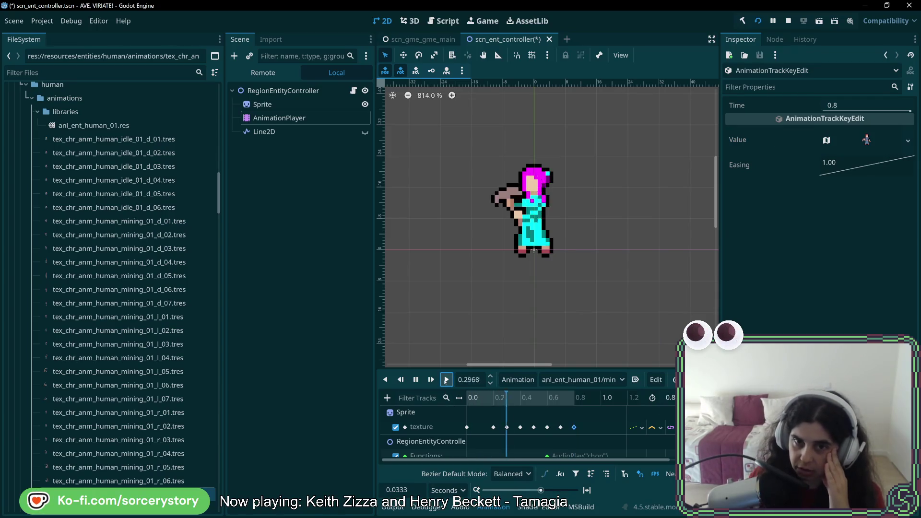
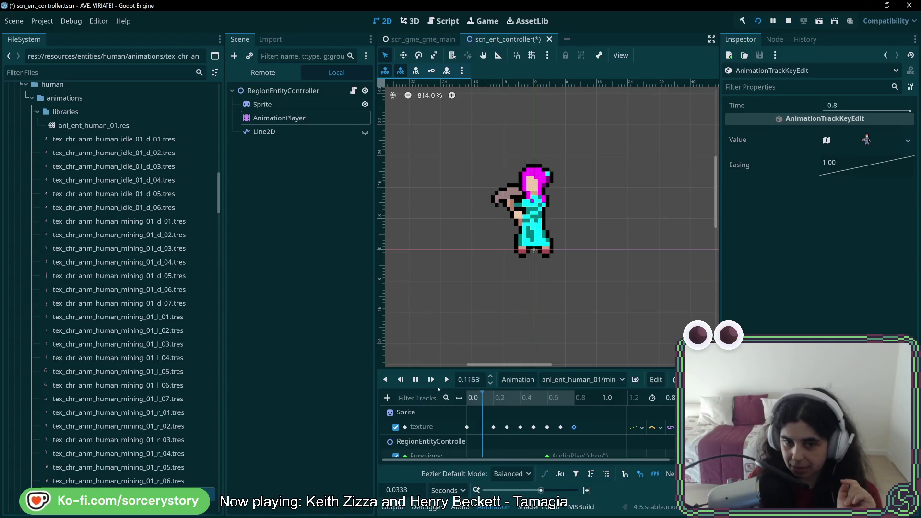
- Stop the mining animation preview and scrub to the raised-pickaxe frame
click(575, 397)
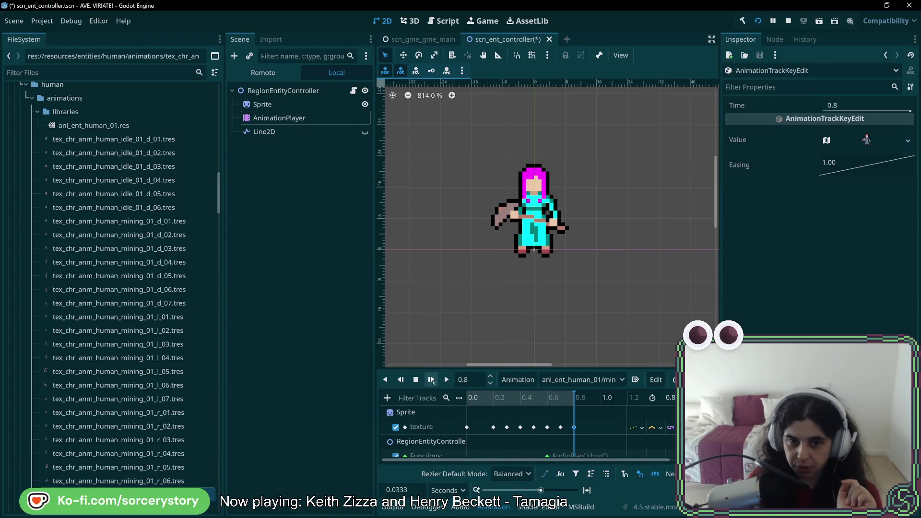
click(417, 380)
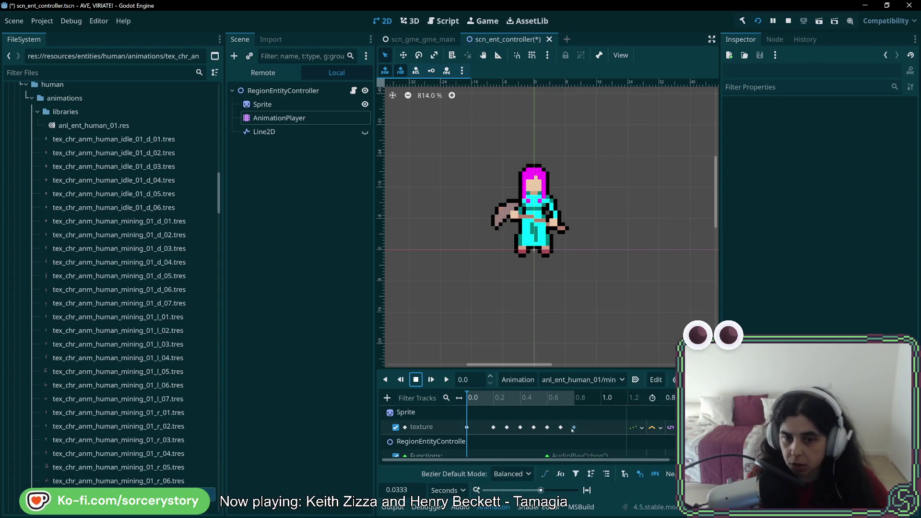
scroll(574, 432, down, 1)
drag(492, 398, 537, 398)
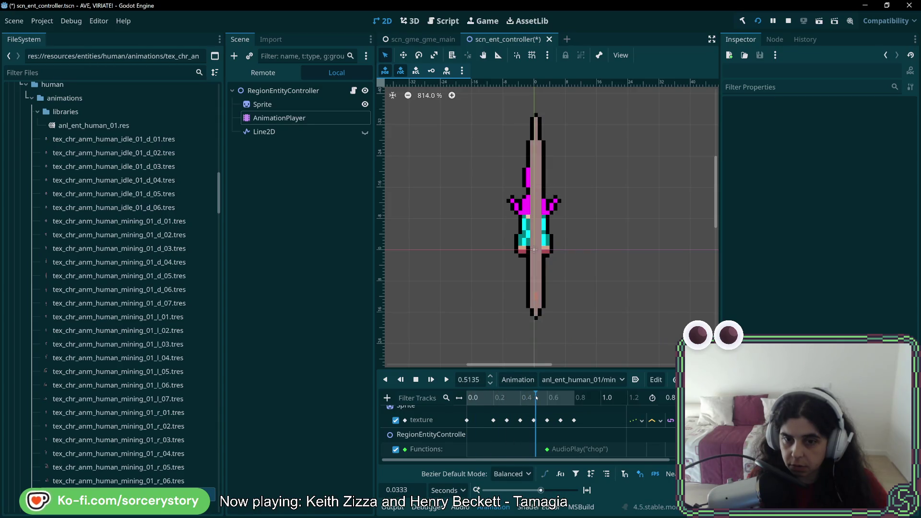
- Switch to the woodcutting animation and scrub to its swing pose for comparison
click(583, 380)
click(595, 419)
click(502, 398)
drag(501, 398, 549, 400)
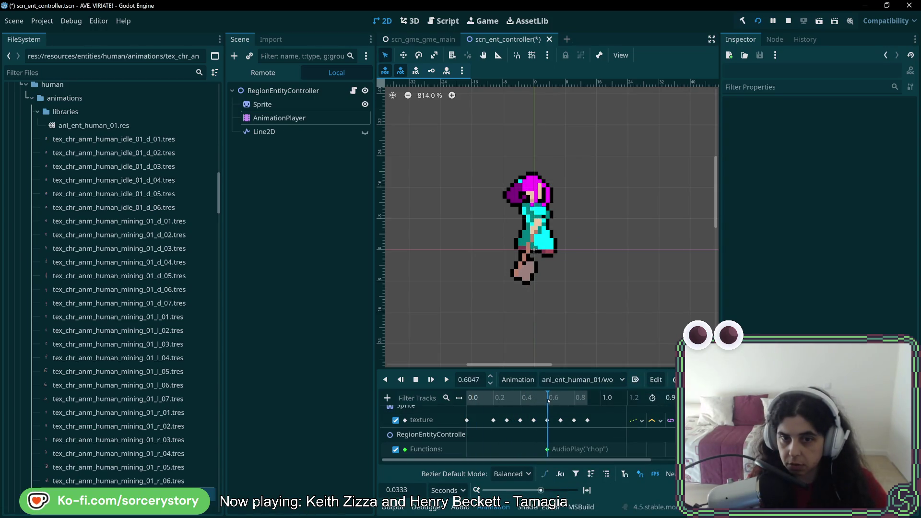
drag(549, 401, 549, 400)
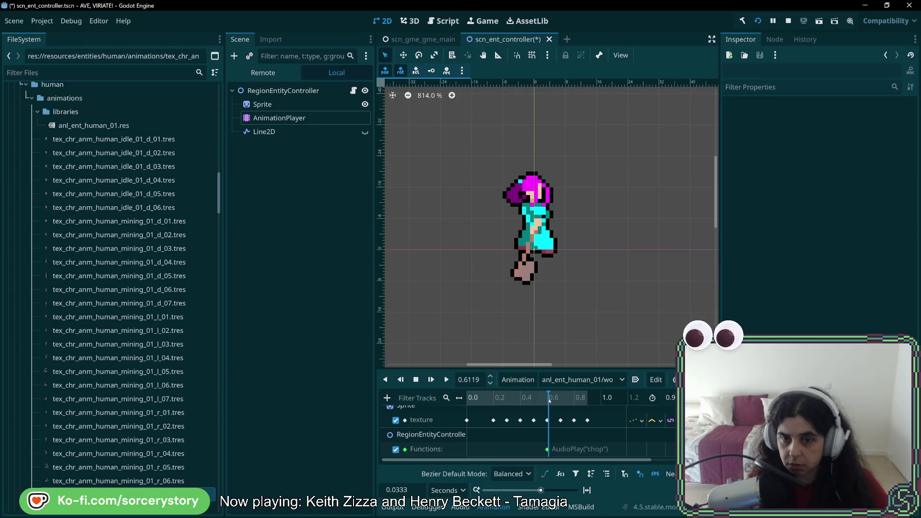
drag(551, 400, 548, 401)
mouse_move(545, 402)
mouse_down()
mouse_move(511, 406)
mouse_move(547, 409)
mouse_up()
- Return to the mining animation and nudge the timeline position back slightly
click(582, 379)
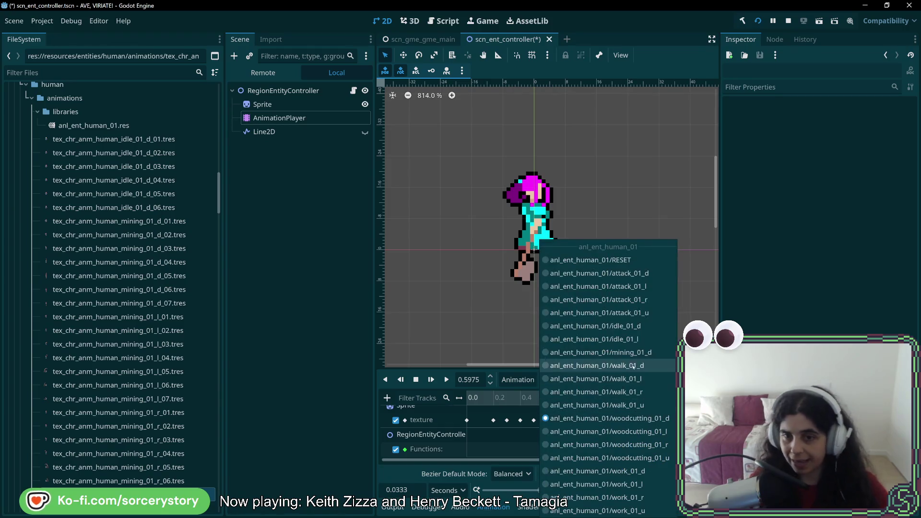
click(601, 353)
click(551, 405)
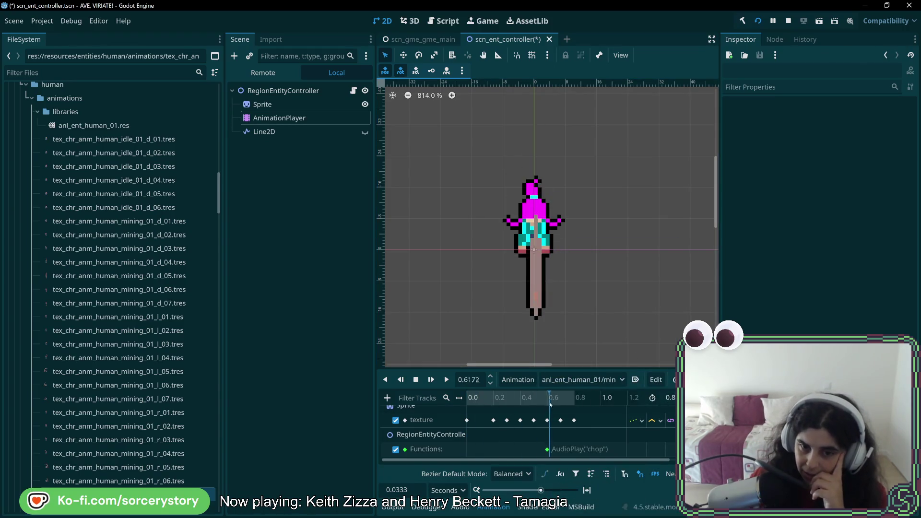
mouse_move(551, 405)
mouse_down()
mouse_move(531, 408)
mouse_move(546, 407)
mouse_up()
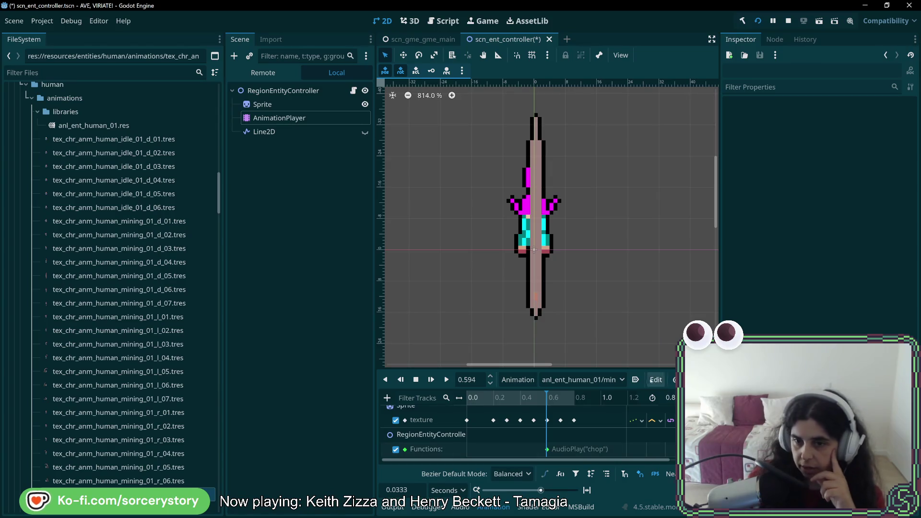
scroll(528, 432, up, 1)
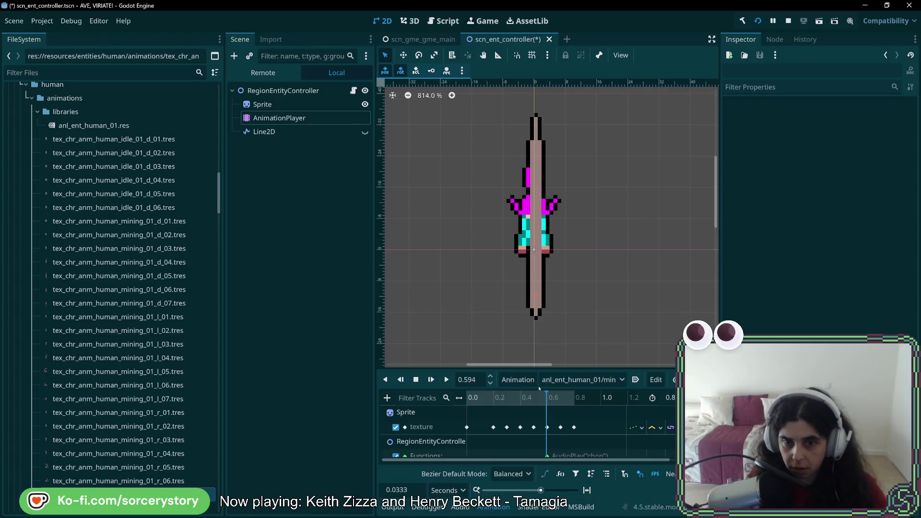
- Duplicate the current mining animation as mining_01_u
click(518, 379)
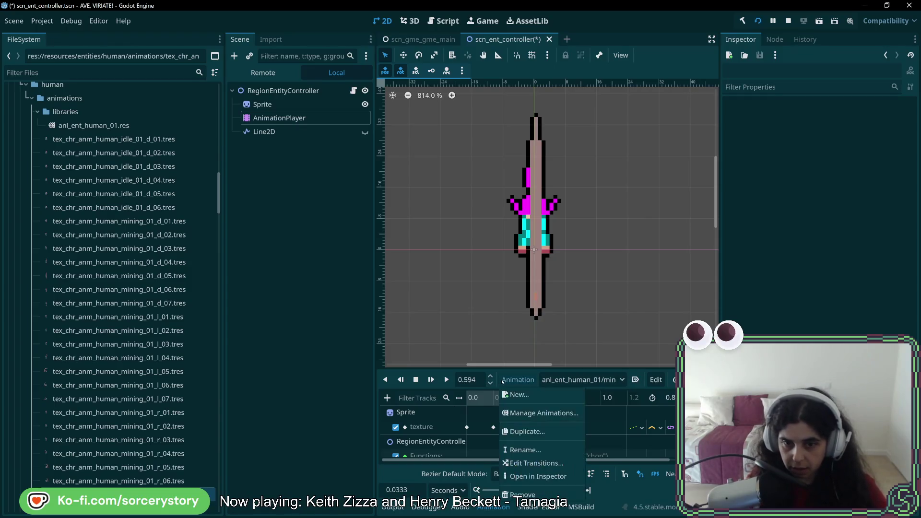
click(527, 431)
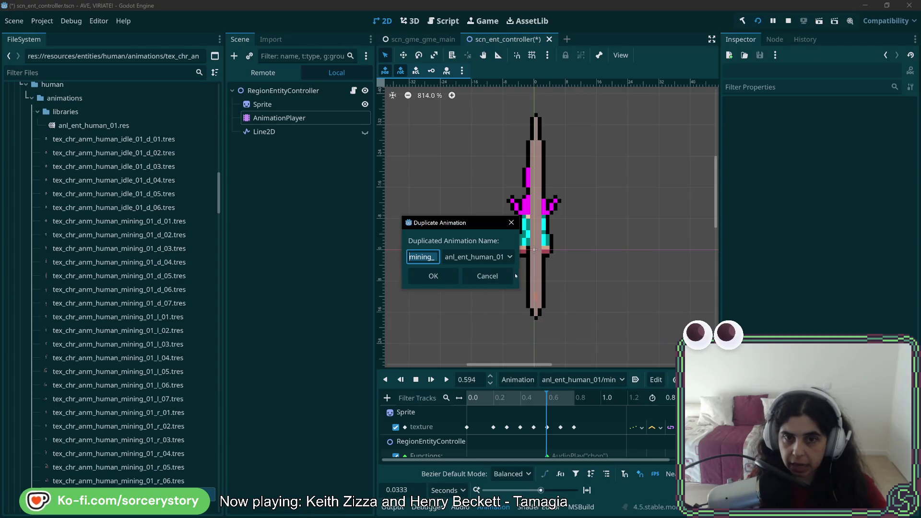
click(450, 258)
key(BackSpace)
text(2)
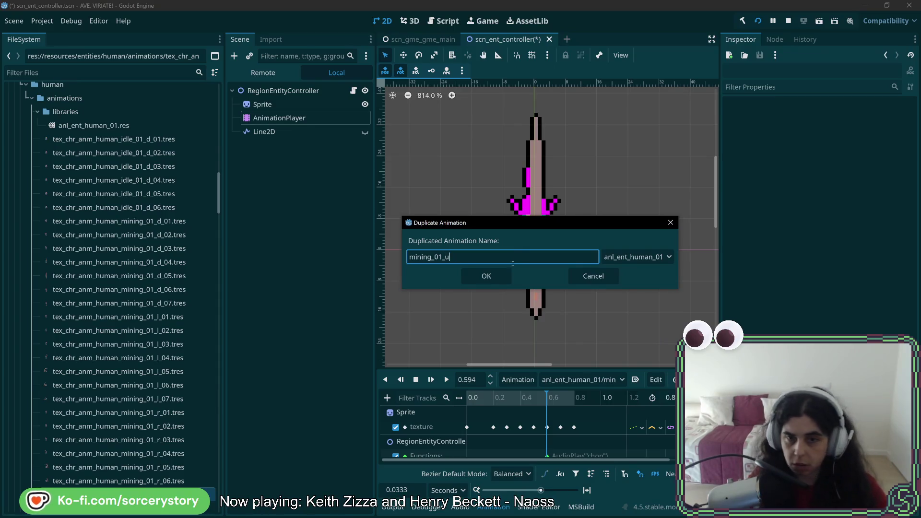
click(486, 276)
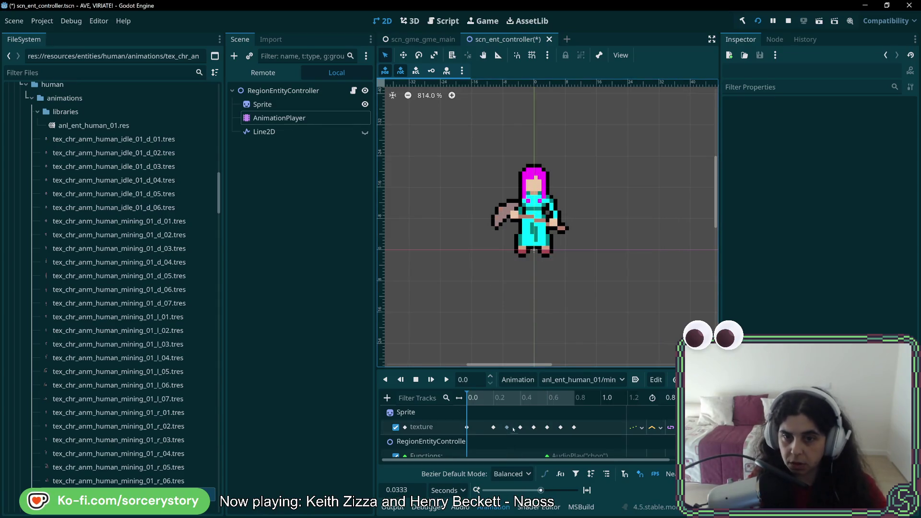
- Give the 0.0 s texture key of mining_01_u the first upward mining frame
click(600, 381)
click(467, 427)
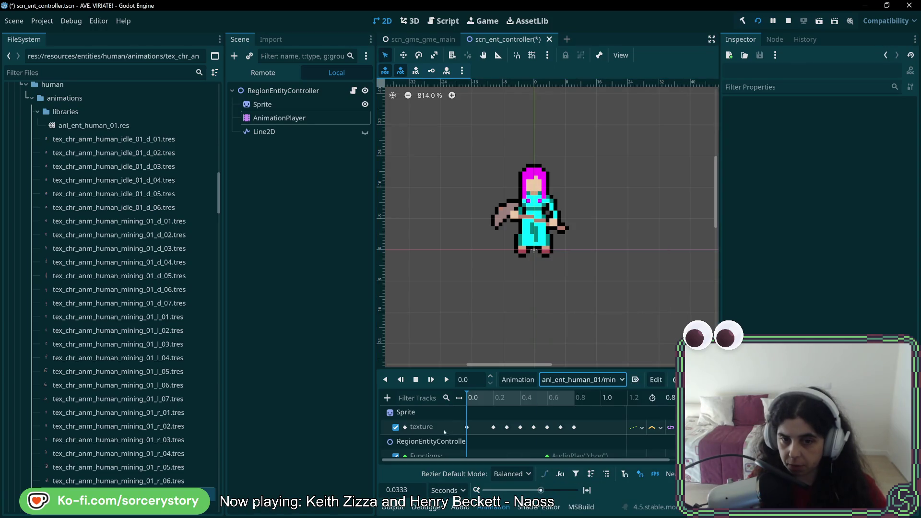
click(467, 427)
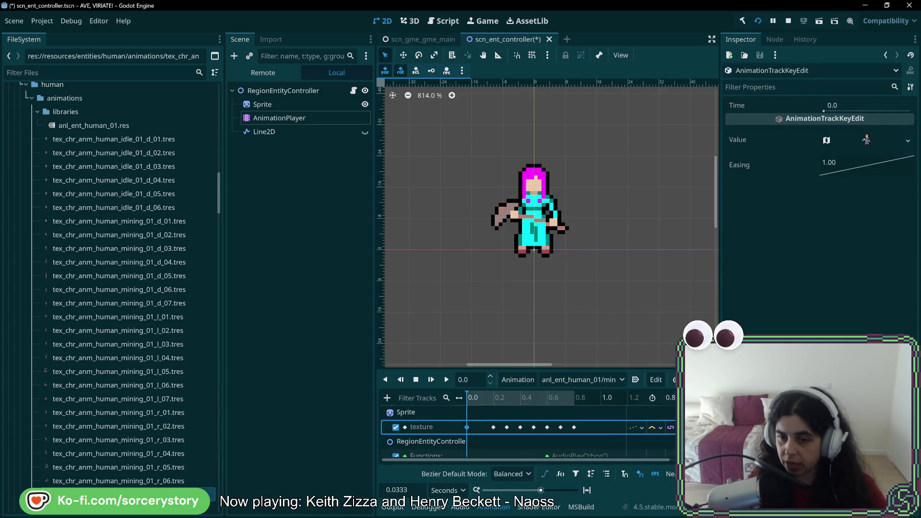
click(908, 140)
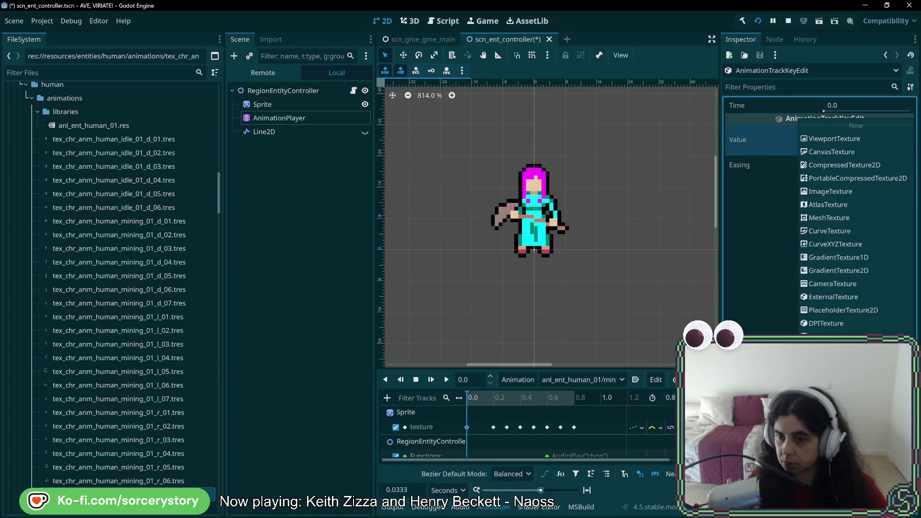
click(776, 108)
text(mining)
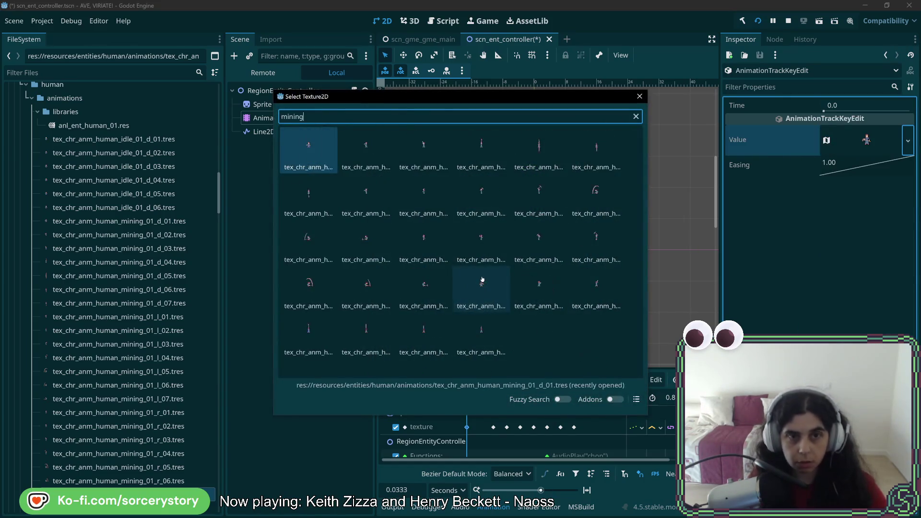
text(d)
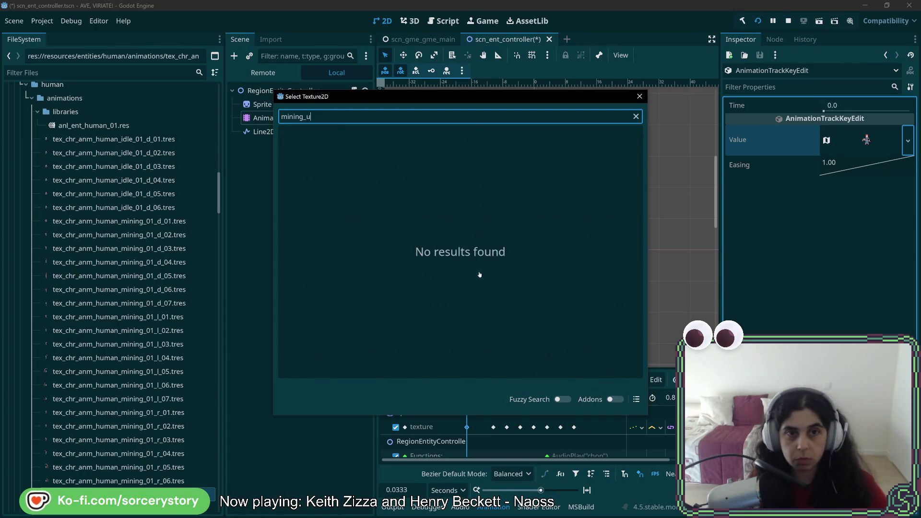
key(BackSpace)
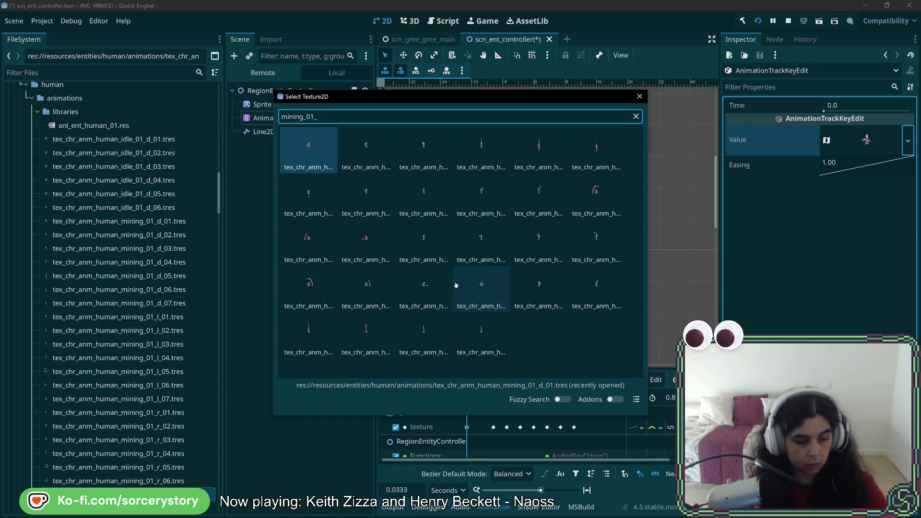
text(u)
key(ctrl+a)
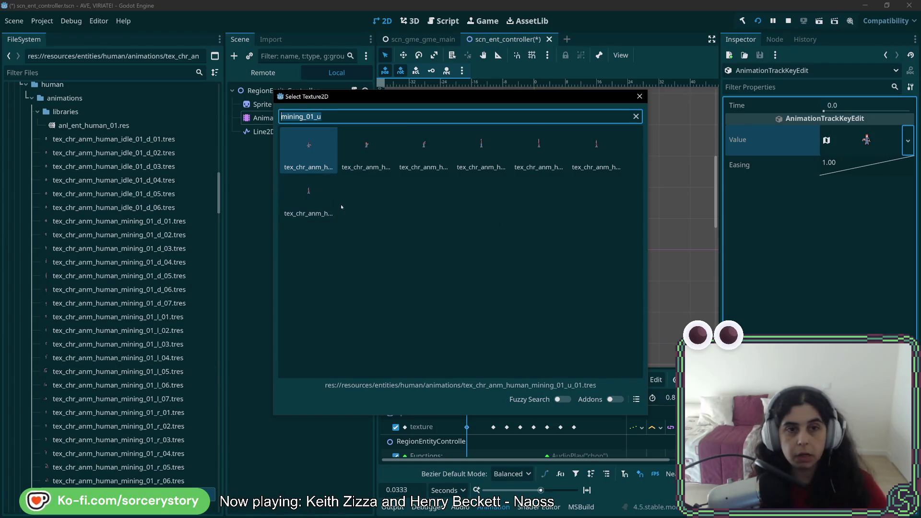
double_click(318, 158)
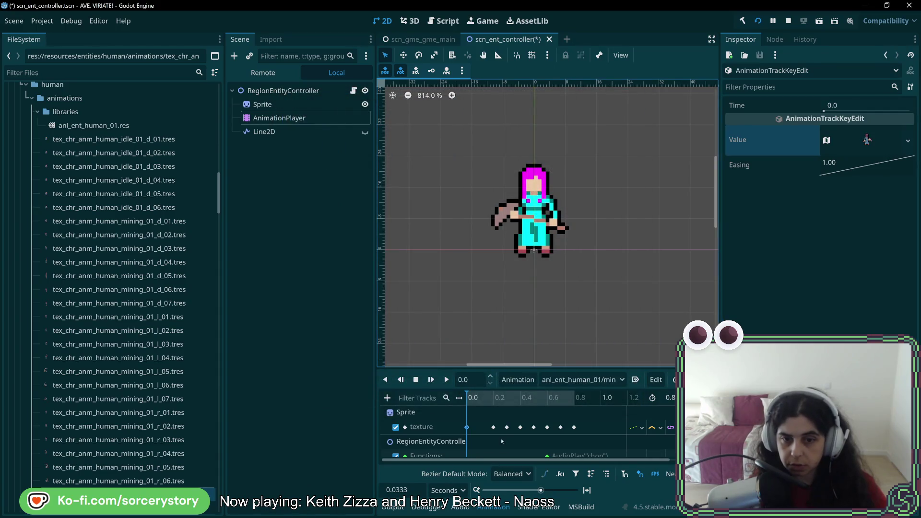
- Quick Load new textures into the 0.2 s and 0.3 s keys
click(493, 427)
click(908, 141)
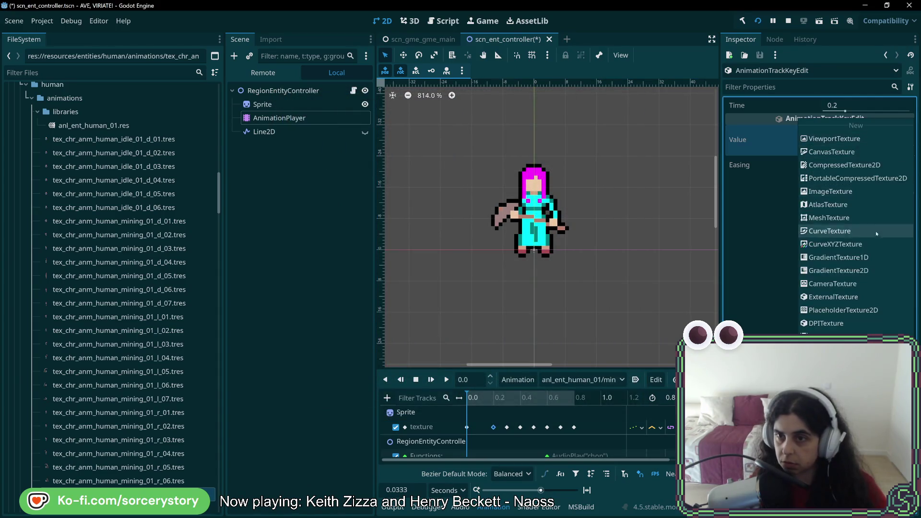
click(845, 350)
text(mining_01_d)
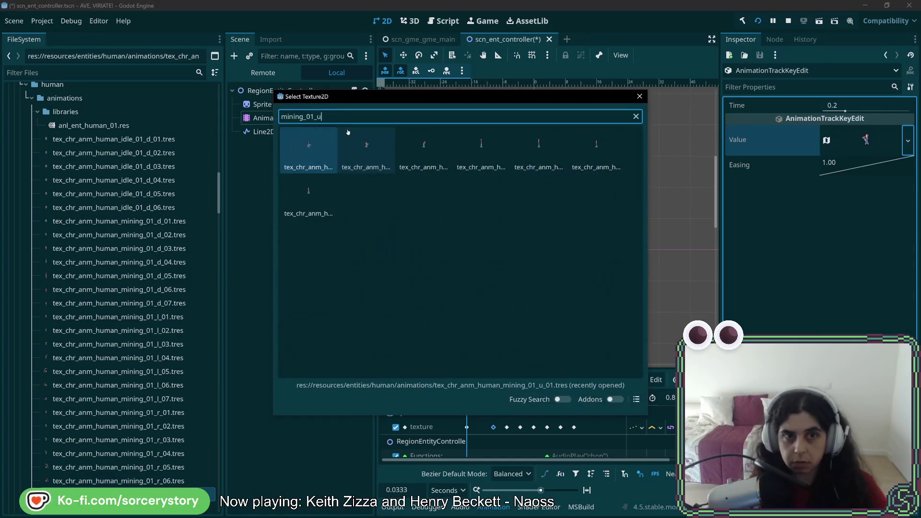
key(Return)
click(507, 428)
click(908, 141)
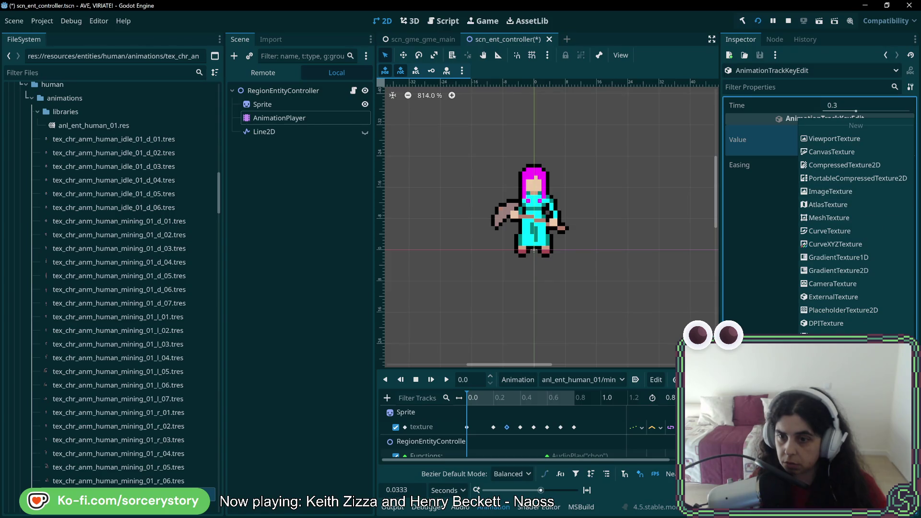
click(844, 350)
text(mining_01_r)
double_click(431, 162)
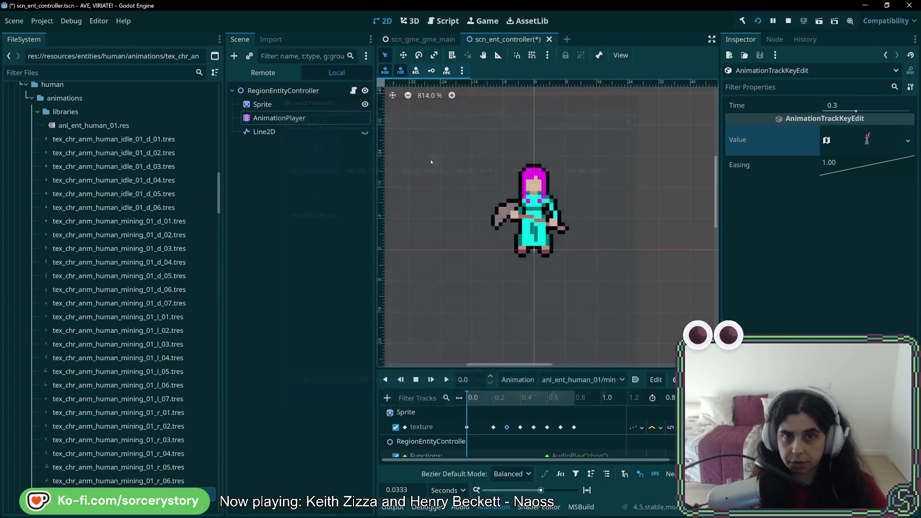
- Assign mining_01_u frames to the 0.4 s and 0.5 s texture keys
click(520, 427)
click(908, 140)
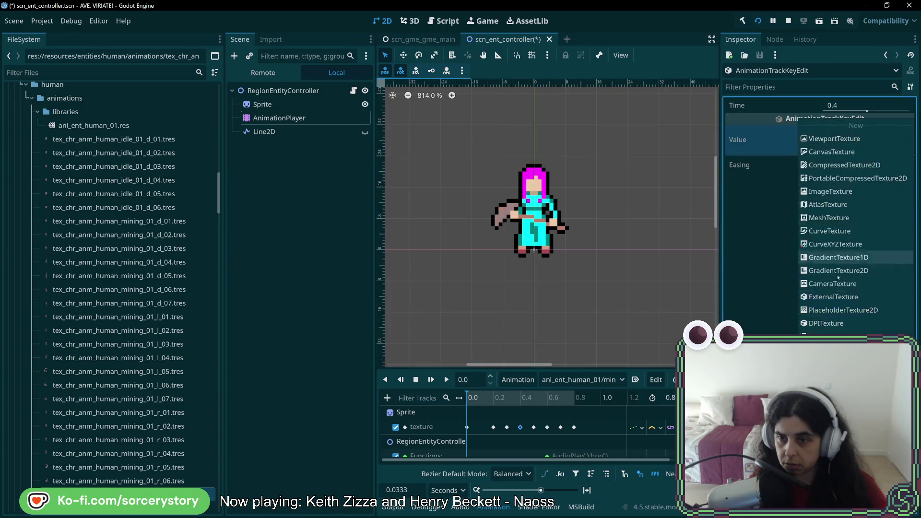
click(845, 350)
text(mining_01_u)
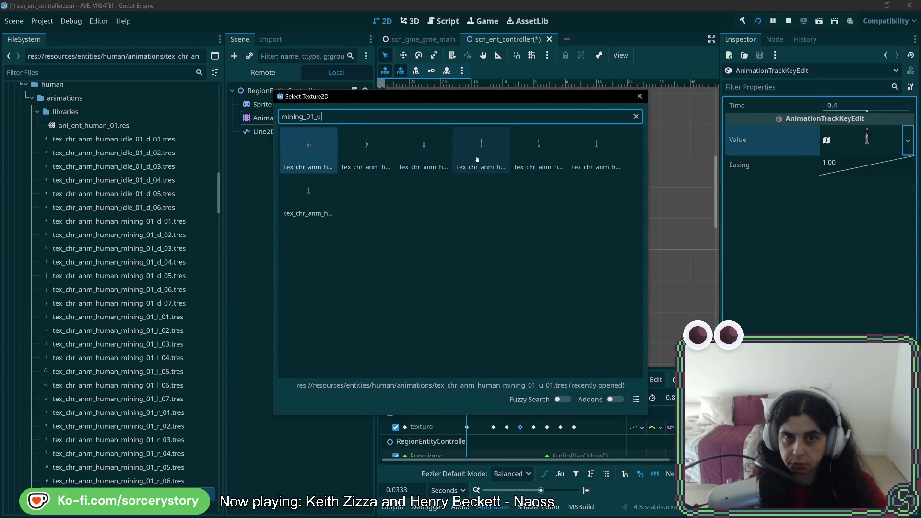
double_click(477, 159)
click(533, 427)
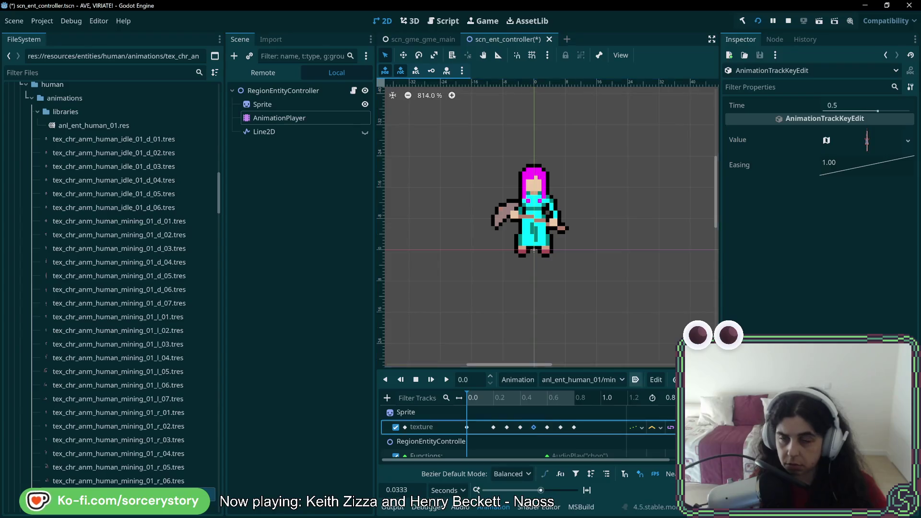
click(908, 141)
click(845, 349)
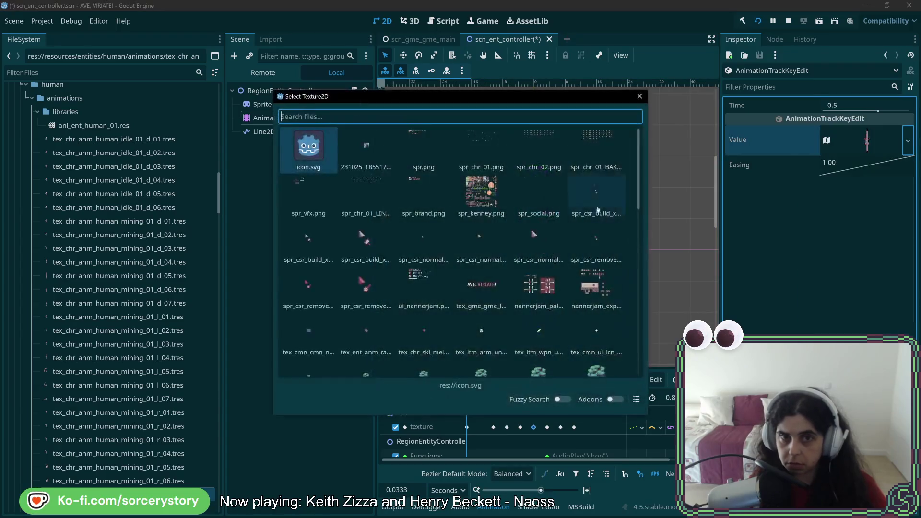
double_click(534, 154)
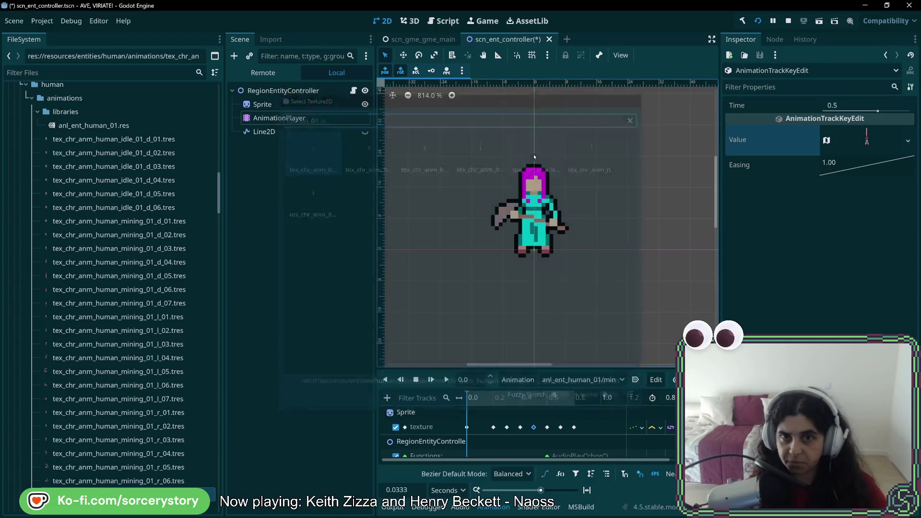
- Assign matching mining frames to the 0.6 s and 0.7 s texture keys
click(547, 428)
click(908, 140)
click(845, 349)
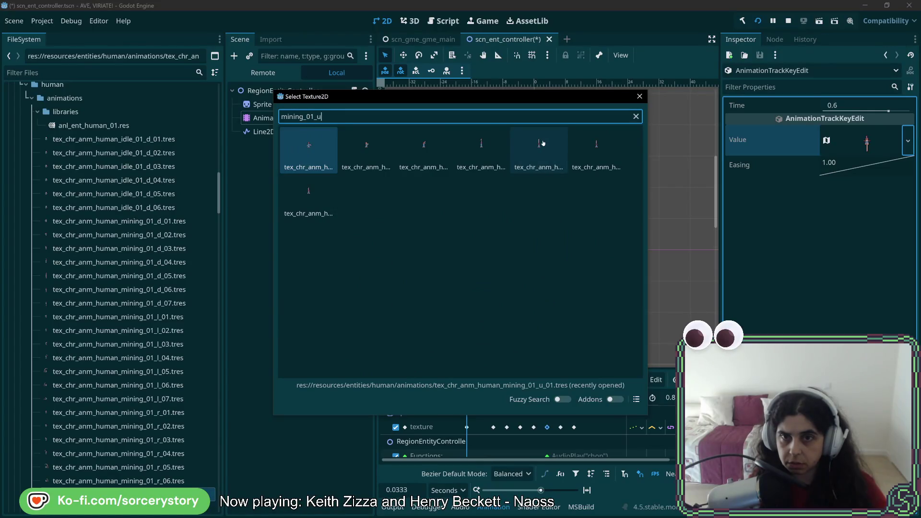
double_click(596, 144)
click(561, 427)
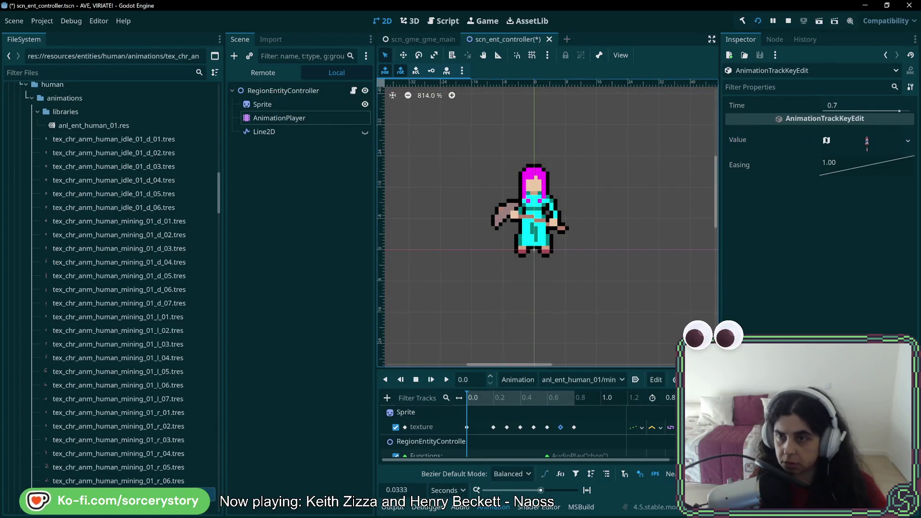
click(908, 140)
click(845, 349)
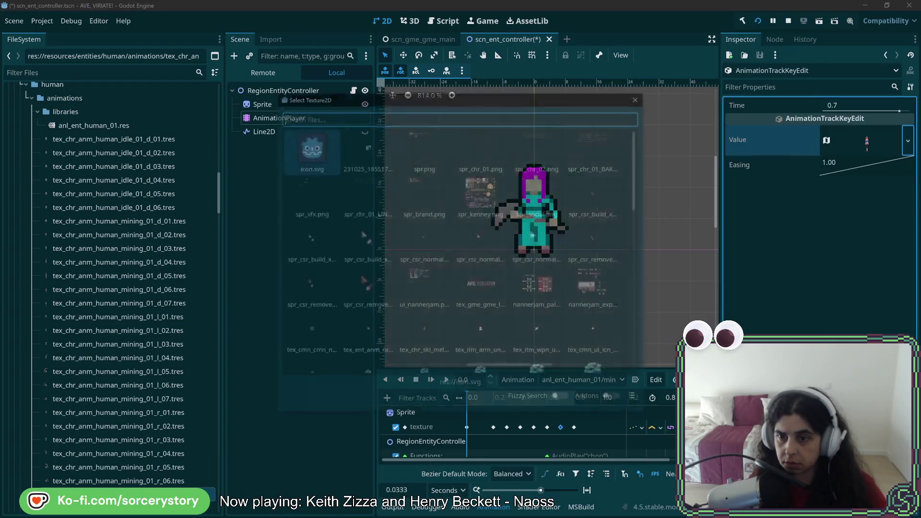
text(mining_01_d)
double_click(313, 202)
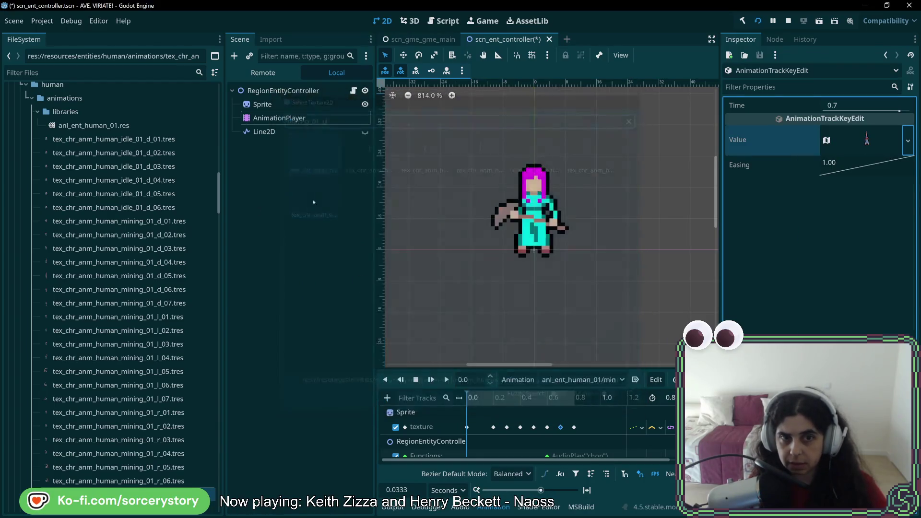
- Assign the final mining_01_u frame to the 0.8 s texture key
click(575, 428)
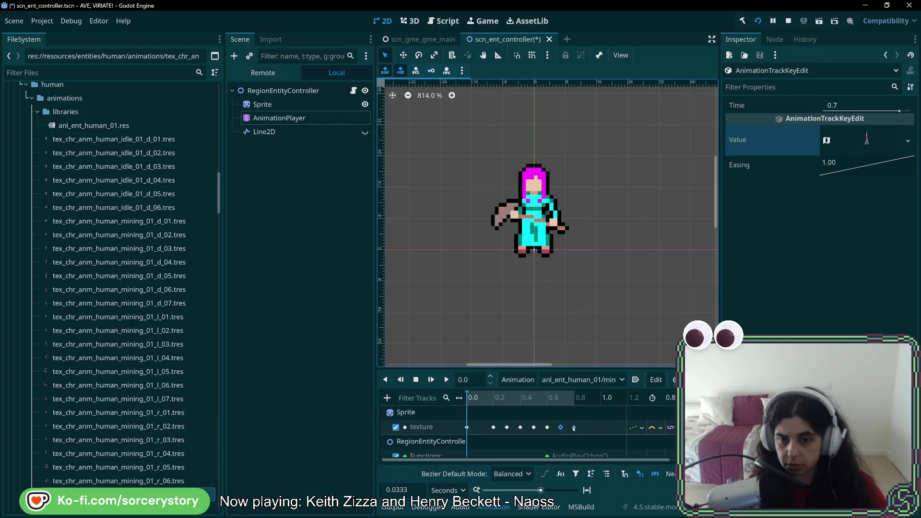
click(908, 142)
click(845, 349)
text(mining_01_u)
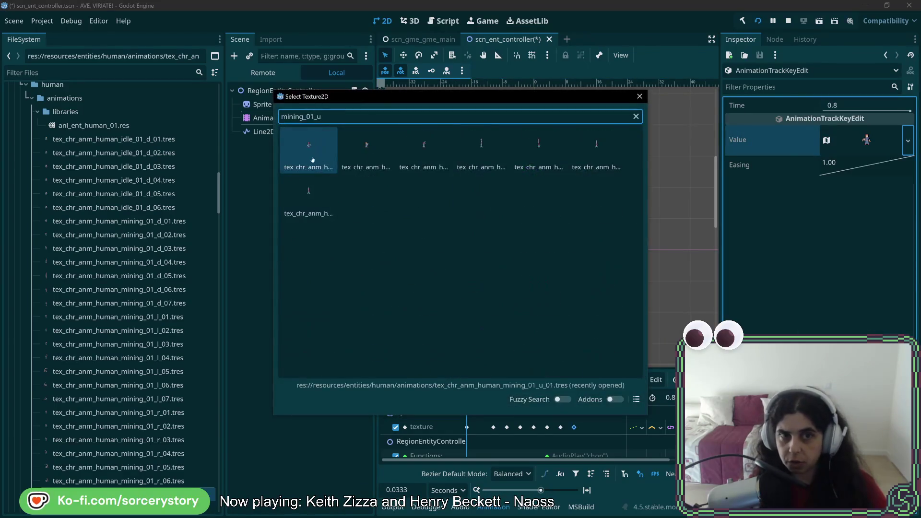
double_click(313, 160)
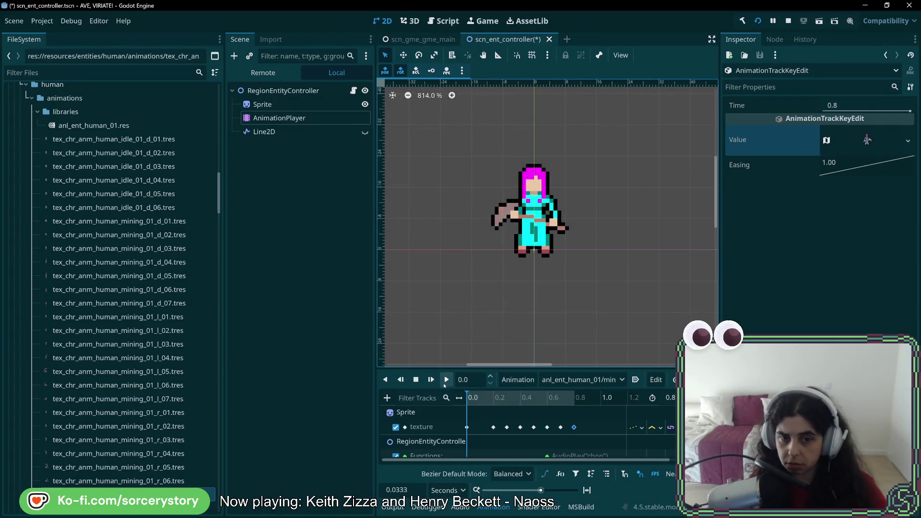
- Play mining_01_u, save the scene with Ctrl+S, and review the animation list
click(446, 380)
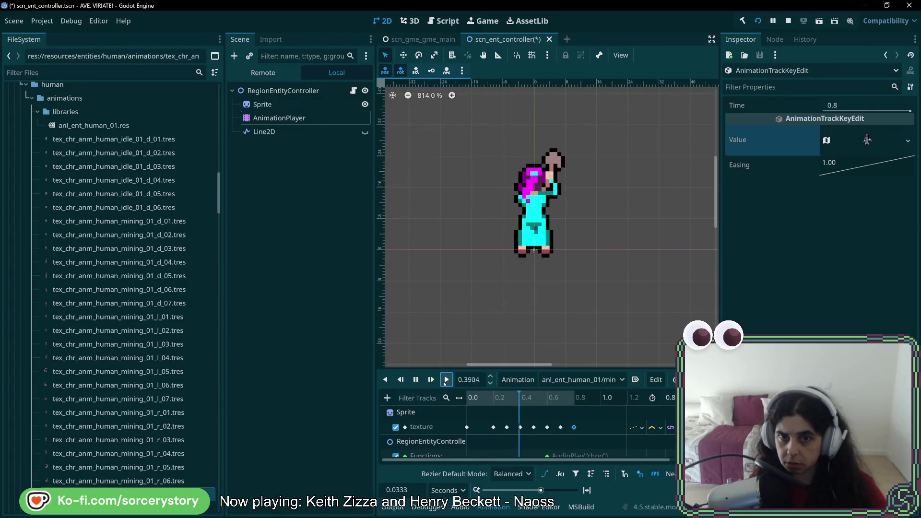
key(ctrl+s)
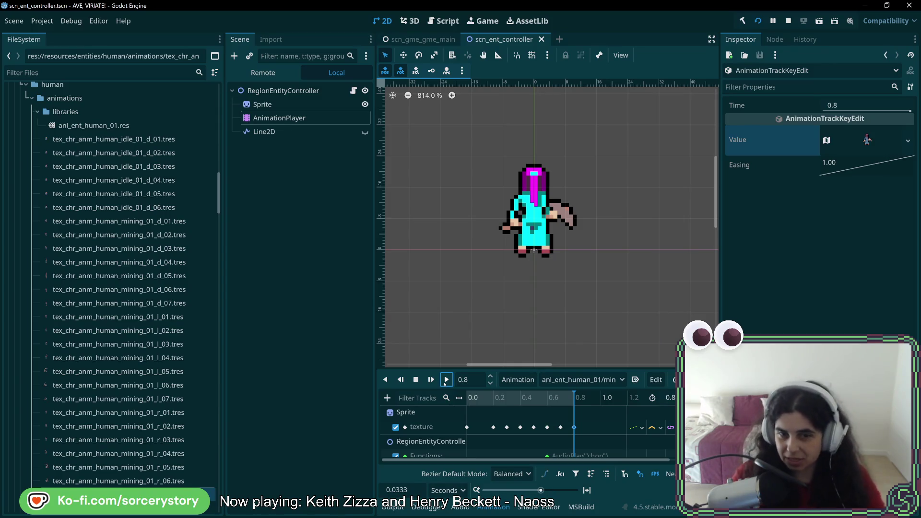
click(623, 380)
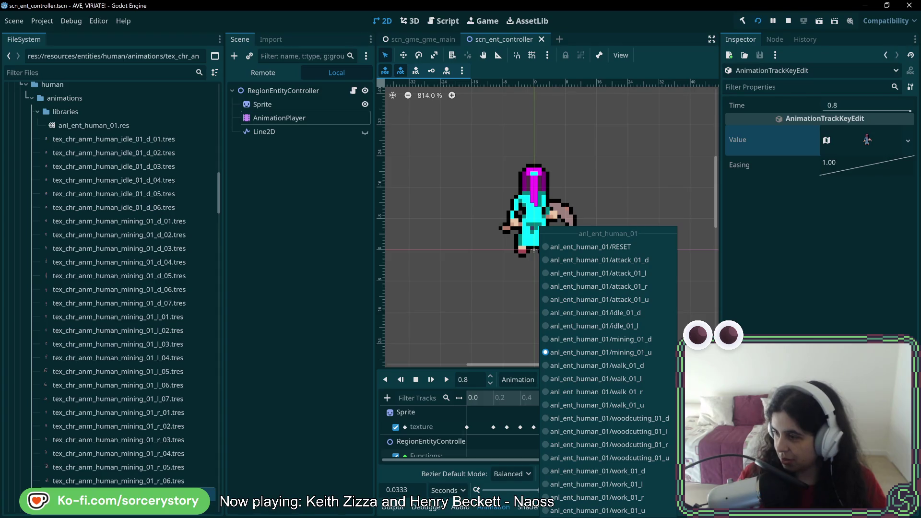
key(Escape)
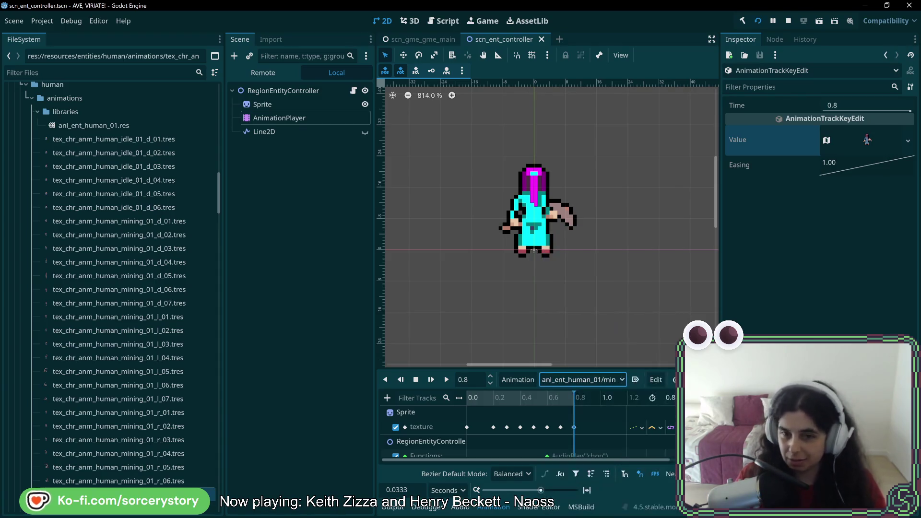
click(603, 380)
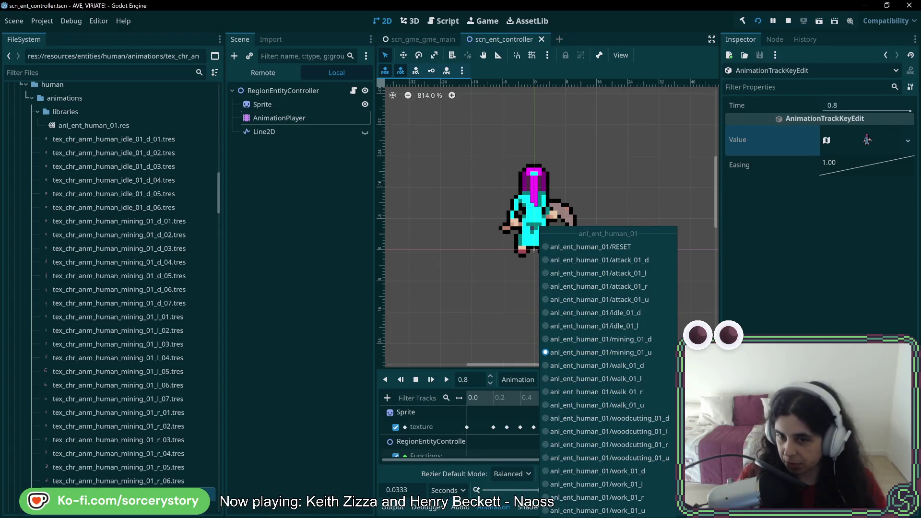
key(Escape)
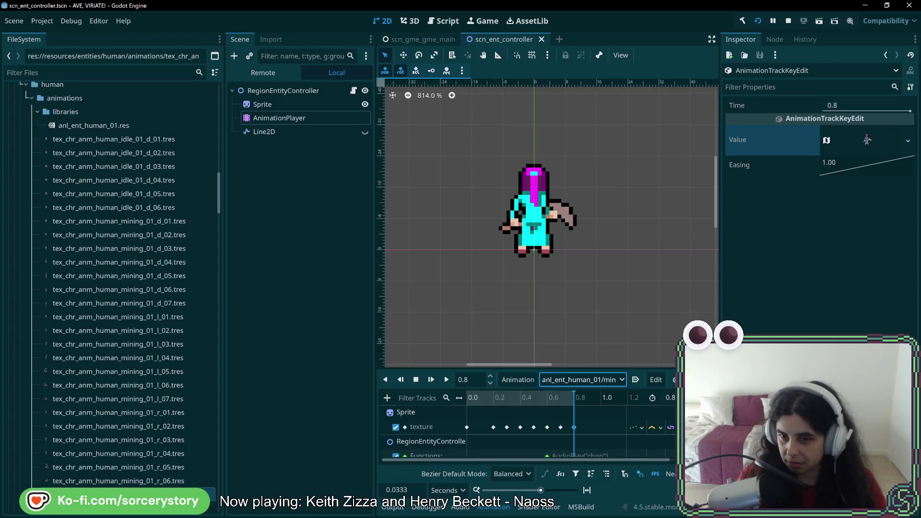
click(515, 380)
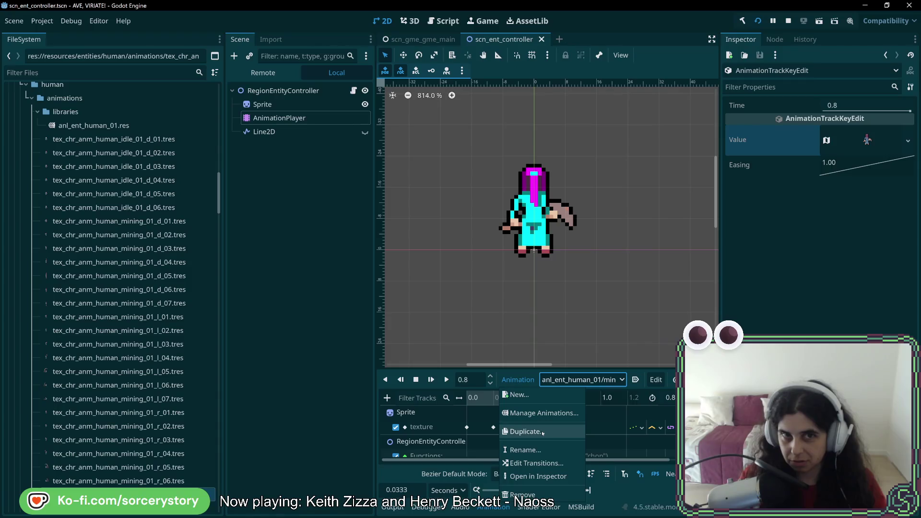
- Duplicate mining_01_u into a new animation named mining_01_l
click(519, 380)
click(519, 380)
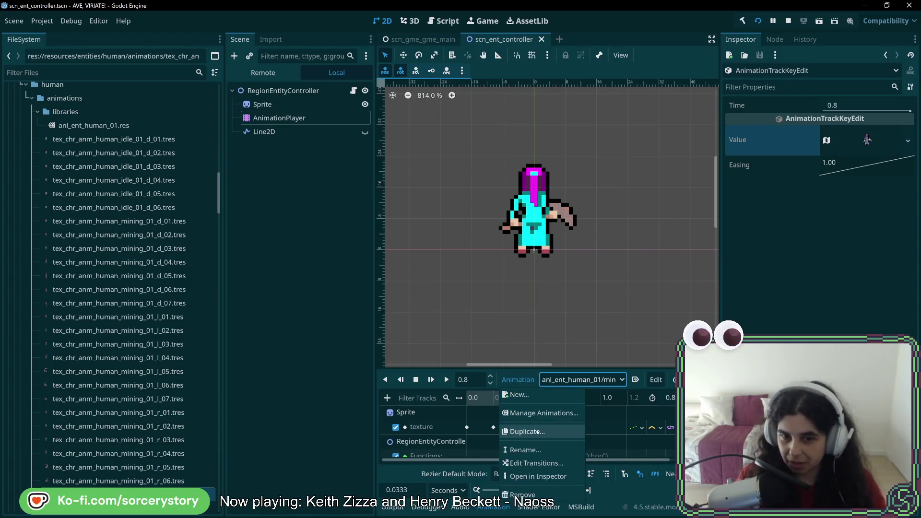
click(528, 432)
click(457, 257)
key(Left)
key(Left)
key(shift+Left)
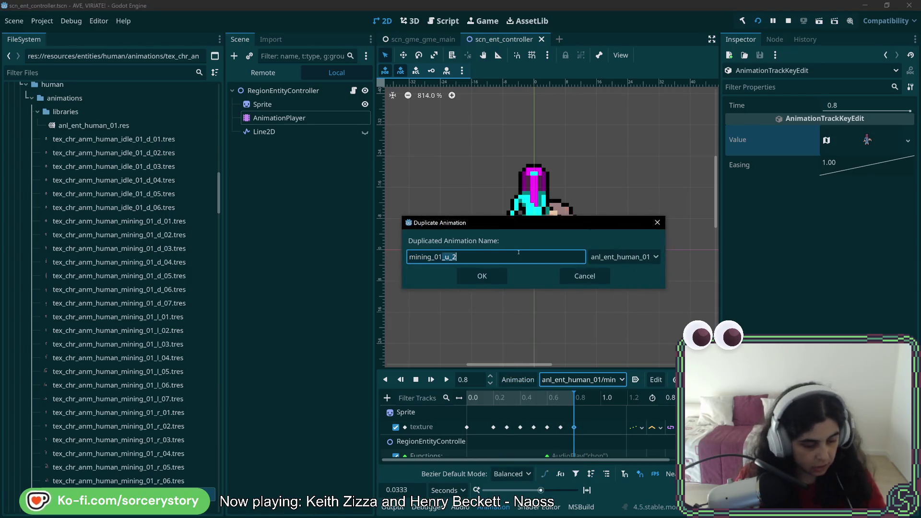
click(481, 276)
click(466, 427)
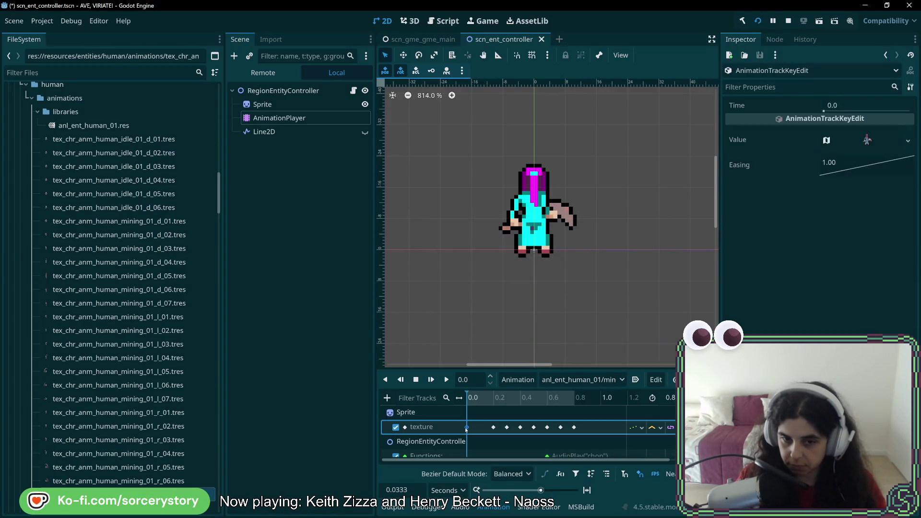
- Quick Load the first and second mining_01_l frames into the opening texture keys
click(908, 140)
click(825, 121)
text(mining_01_u)
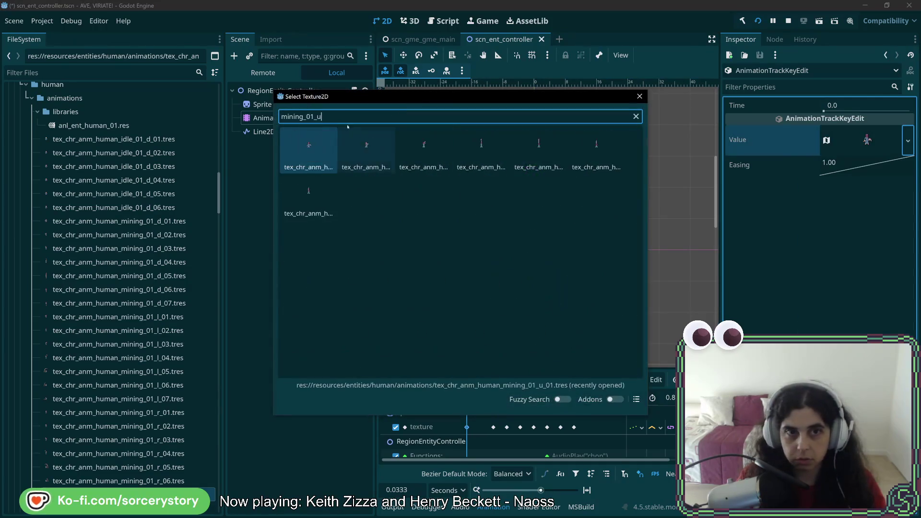
key(BackSpace)
text(l)
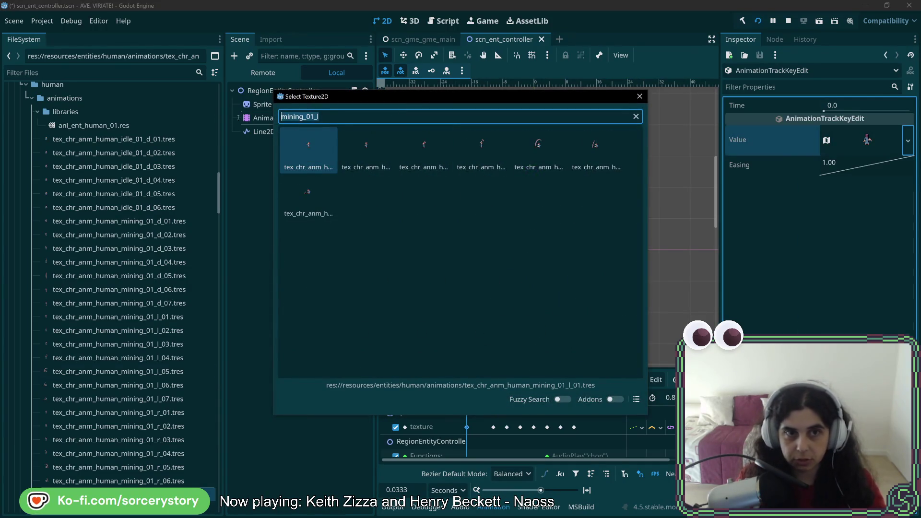
double_click(309, 154)
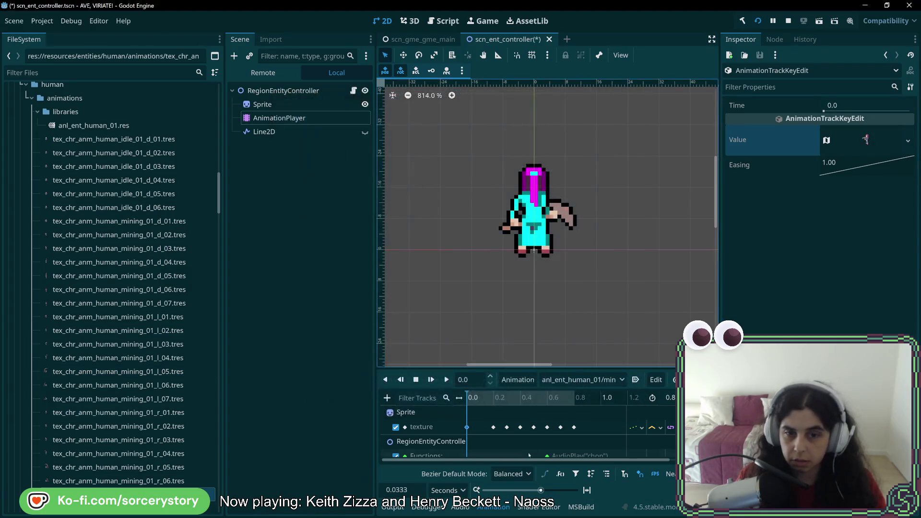
click(909, 141)
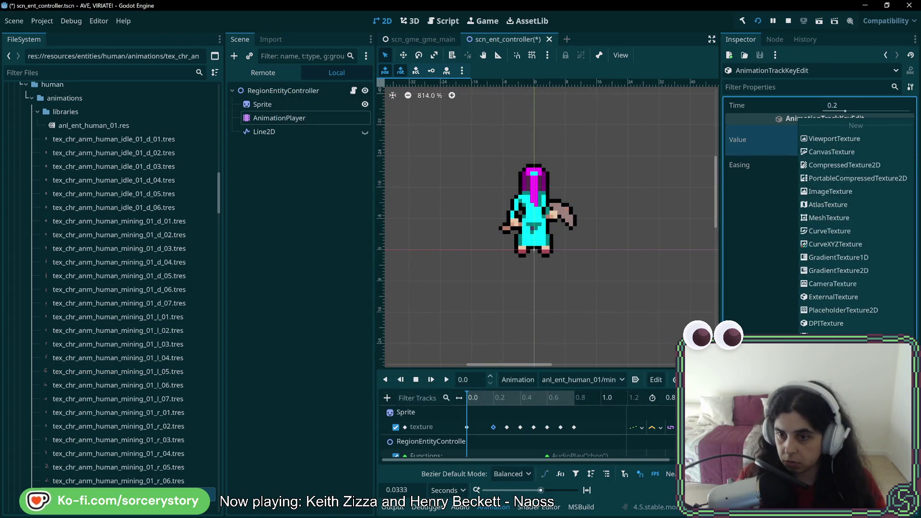
click(826, 123)
text(mining_01_l)
double_click(366, 148)
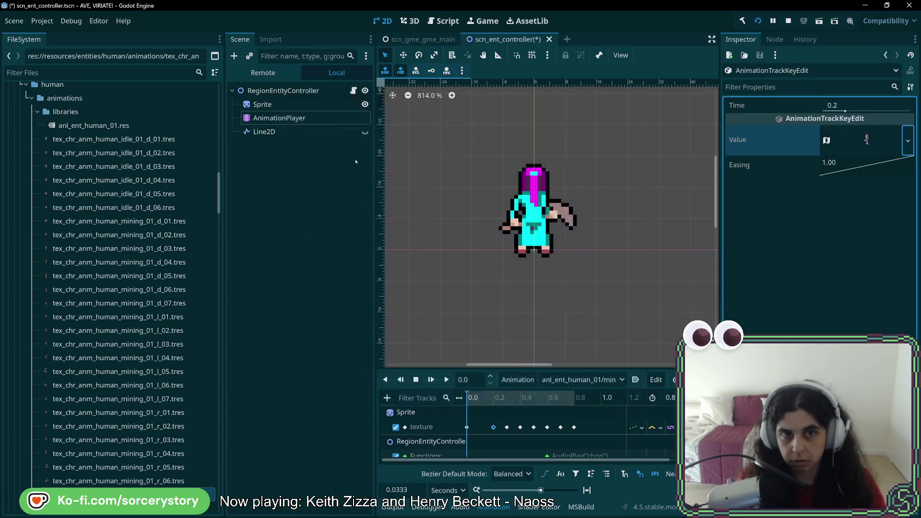
- Assign mining_01_l frames to the 0.3 s and 0.4 s texture keys
click(908, 141)
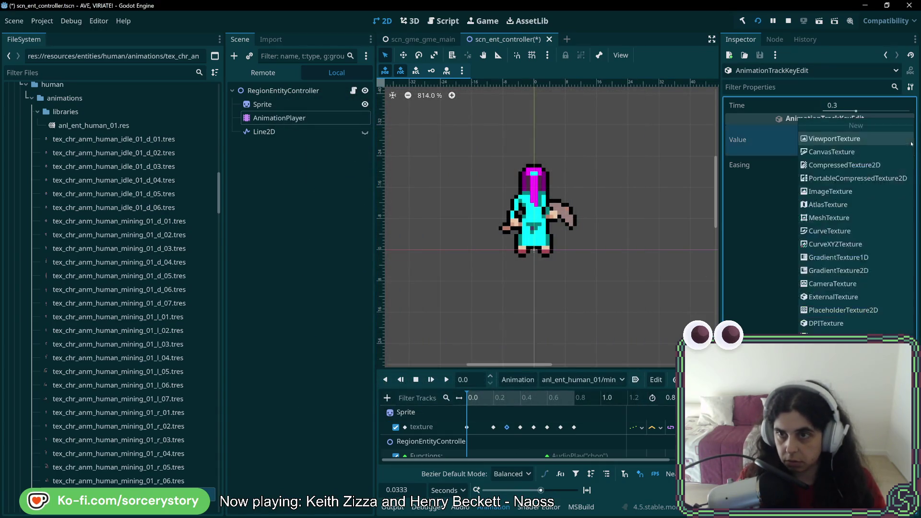
click(825, 123)
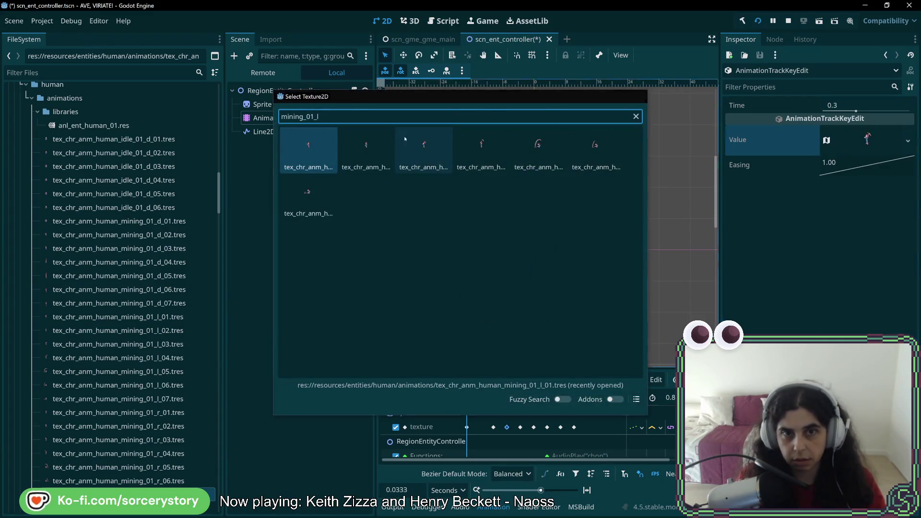
double_click(367, 149)
click(520, 427)
click(908, 141)
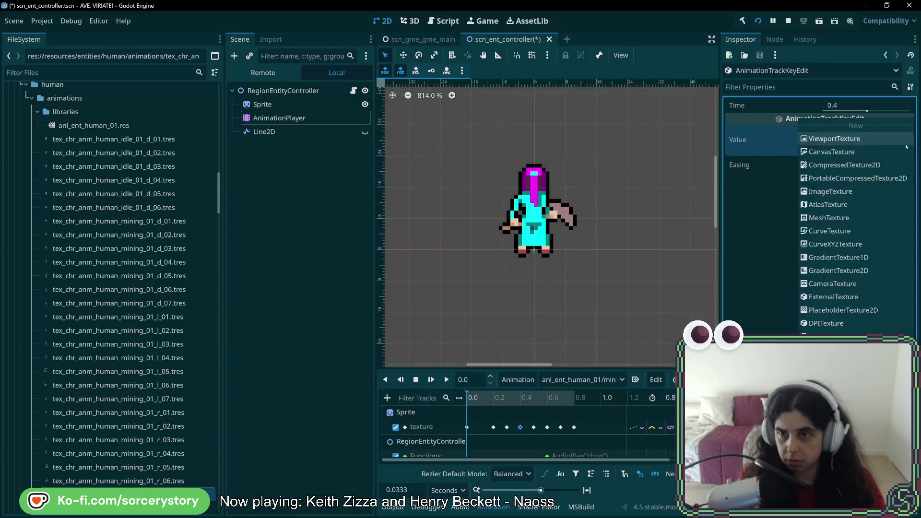
click(826, 123)
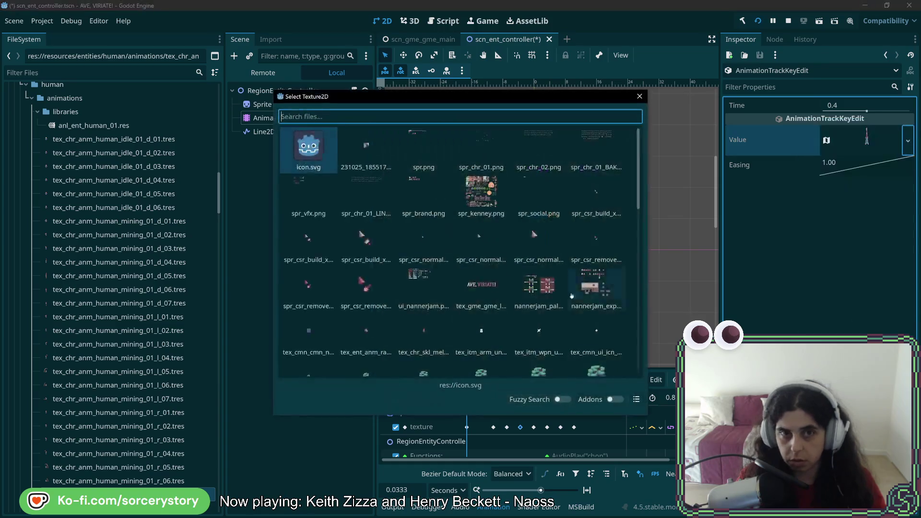
text(mining_01_l)
double_click(482, 146)
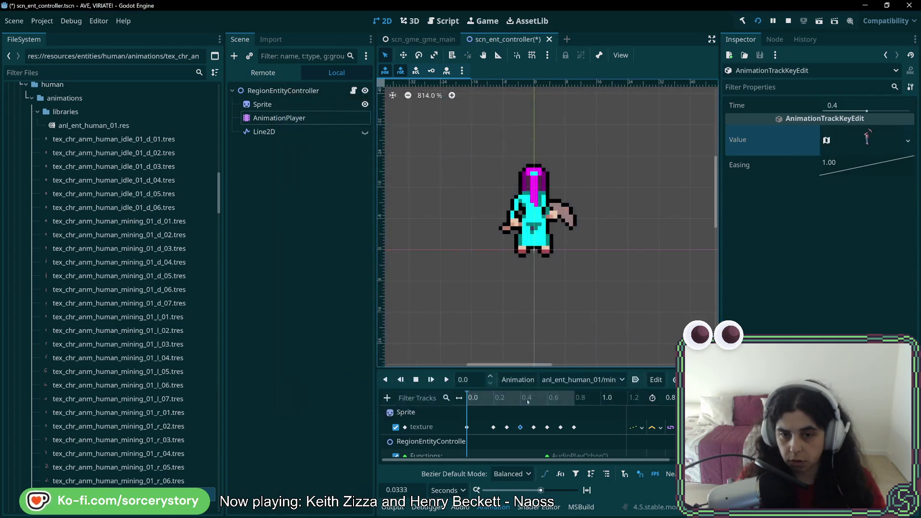
- Assign the fifth and sixth mining_01_l frames to the 0.5 s and 0.6 s keys, correcting 0.6
click(908, 140)
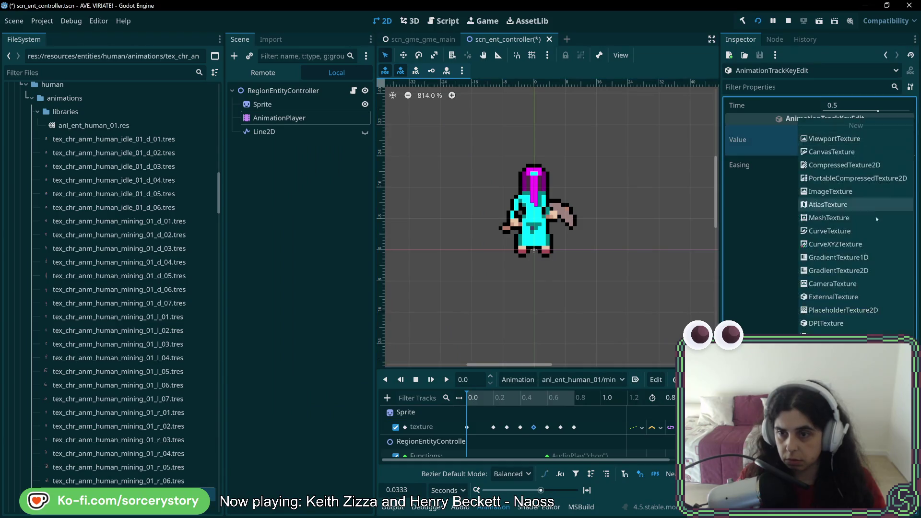
click(825, 123)
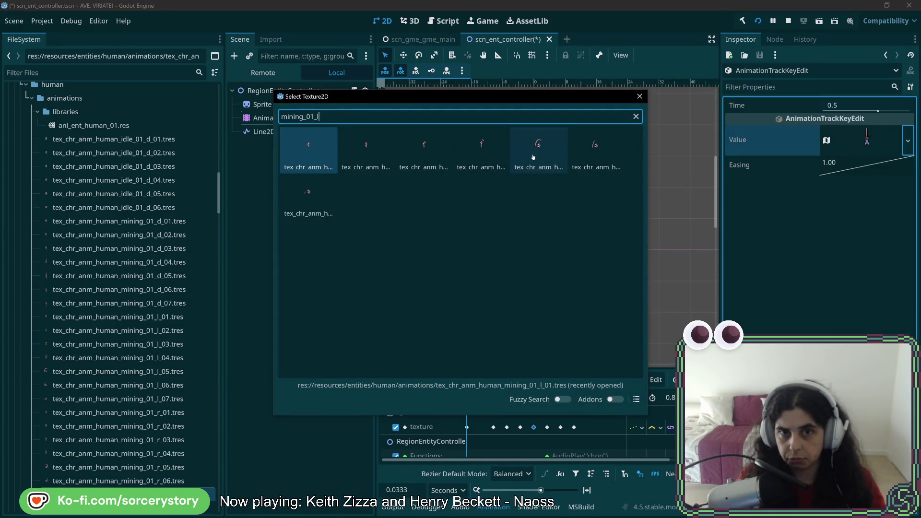
double_click(533, 157)
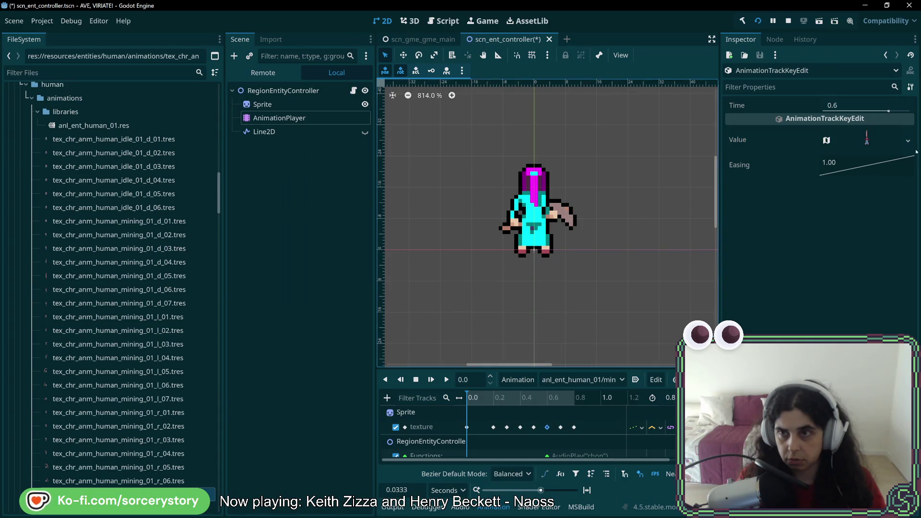
click(908, 141)
click(826, 122)
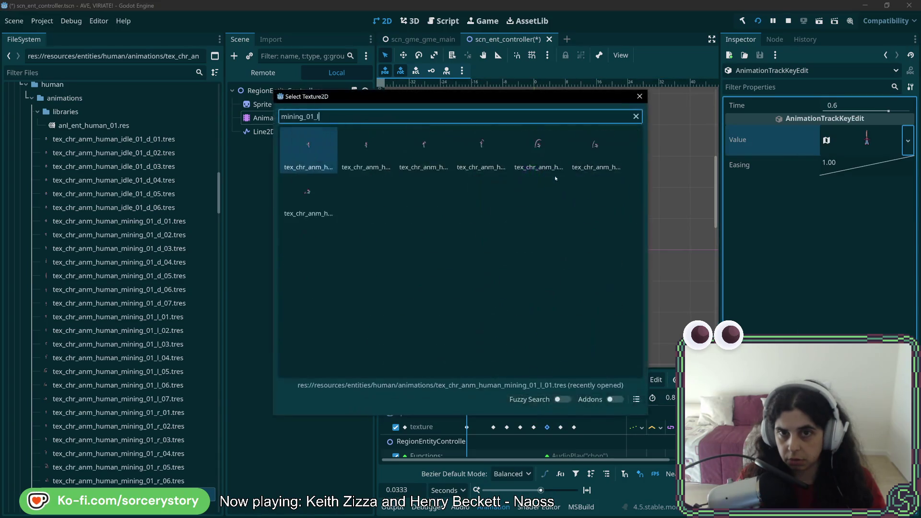
double_click(591, 153)
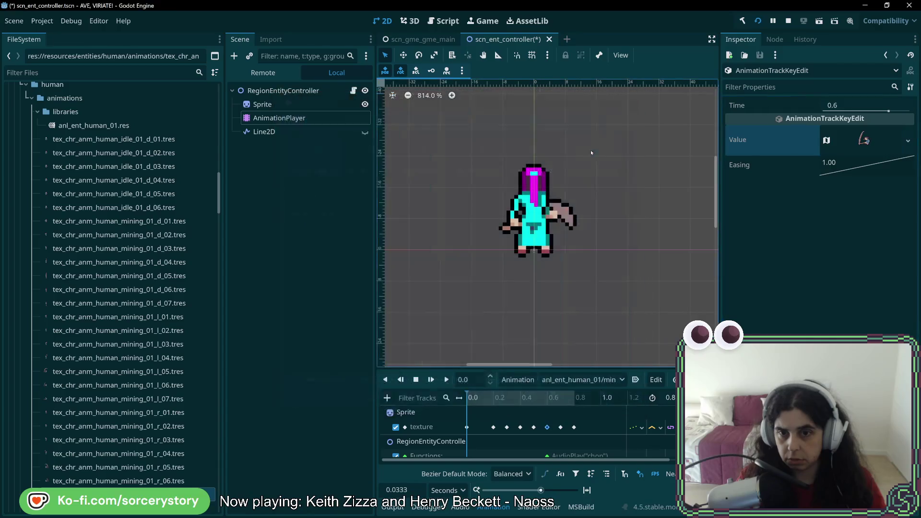
click(908, 140)
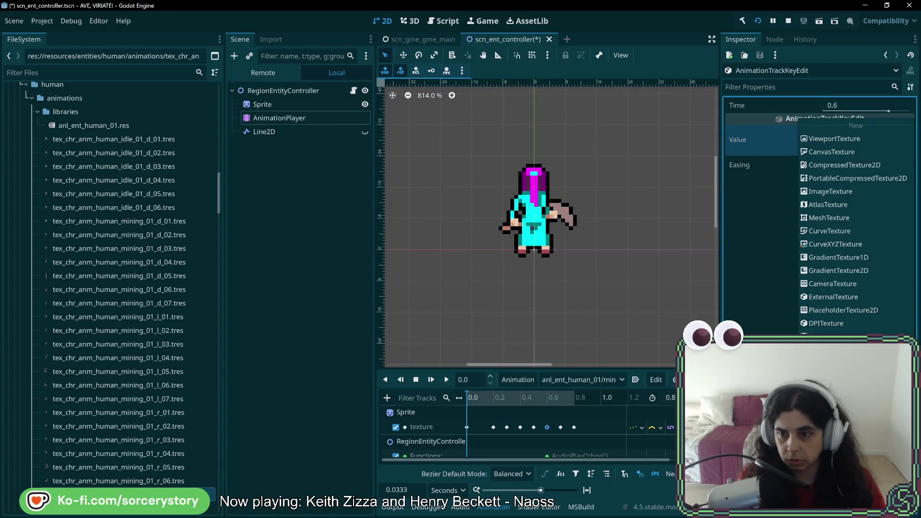
click(826, 122)
double_click(481, 147)
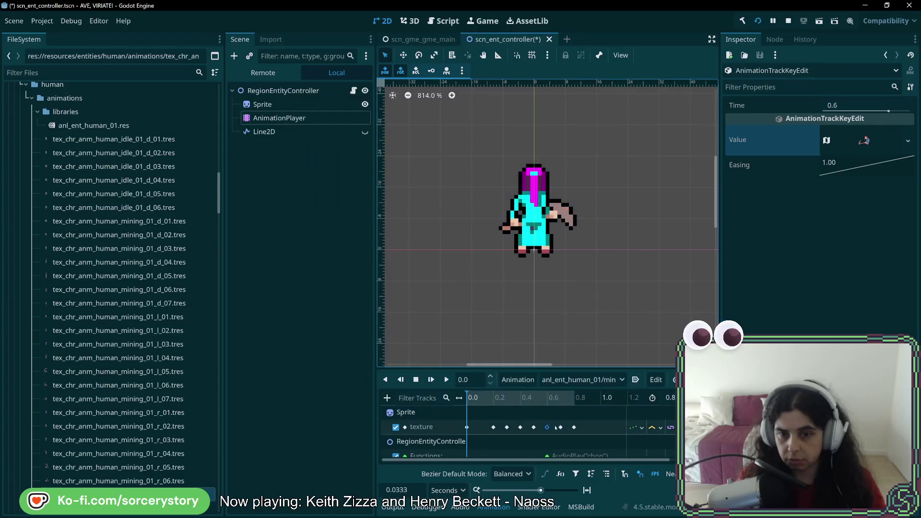
click(908, 141)
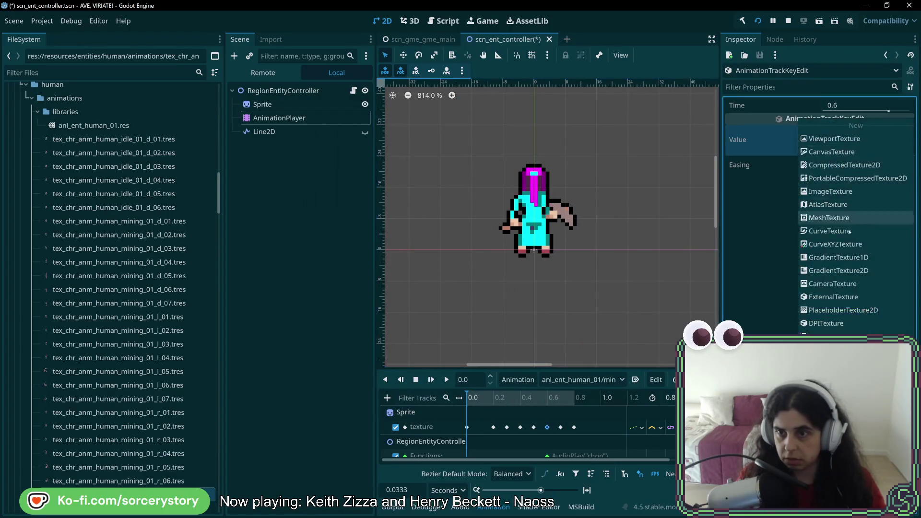
click(826, 123)
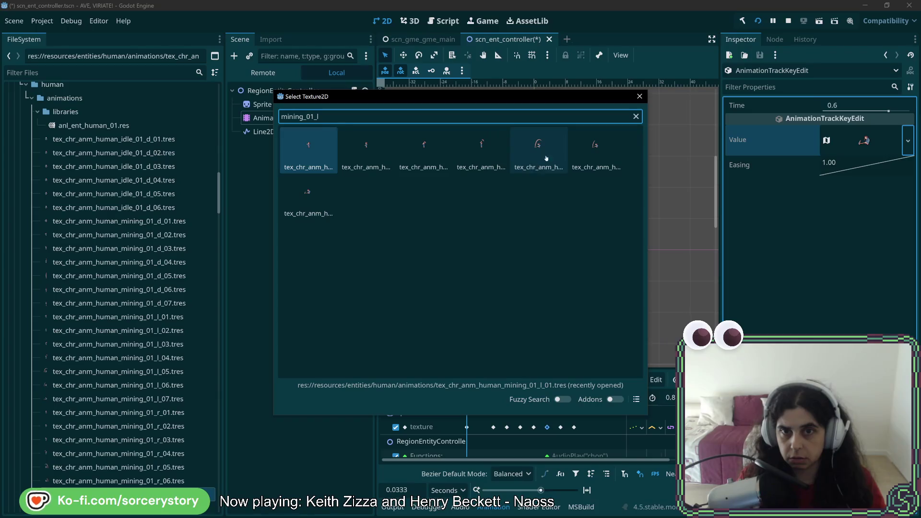
double_click(595, 147)
- Assign the last mining_01_l frames to the 0.7 s and 0.8 s texture keys
click(560, 427)
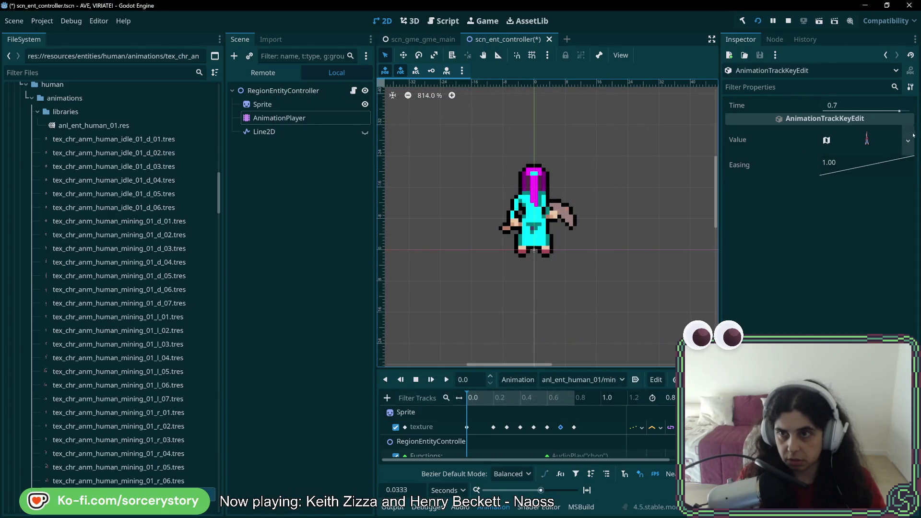
click(908, 140)
click(826, 123)
text(mining_01_l)
double_click(309, 192)
click(574, 427)
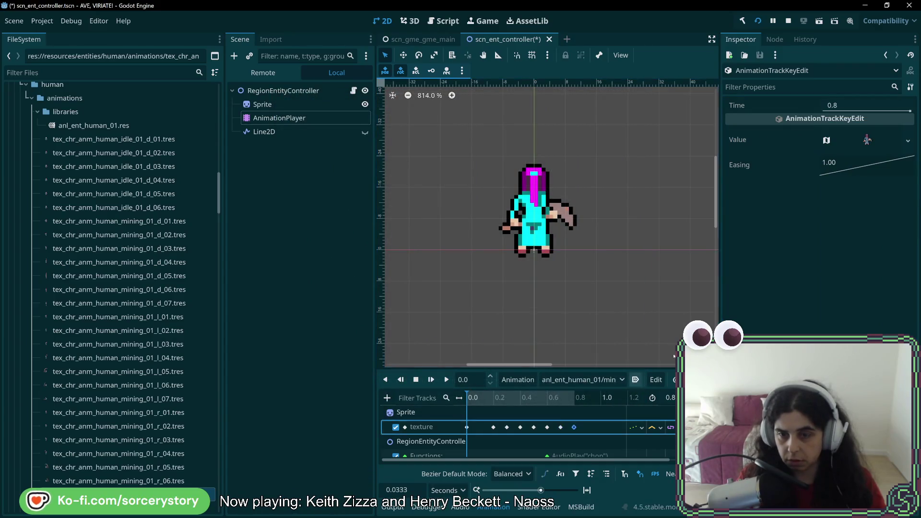
click(909, 141)
click(825, 123)
text(mining_01_l)
double_click(309, 158)
- Scrub through mining_01_l to check its frames, then save the scene
drag(475, 400, 536, 401)
mouse_move(541, 403)
mouse_down()
mouse_move(590, 408)
mouse_move(465, 408)
mouse_up()
key(ctrl+s)
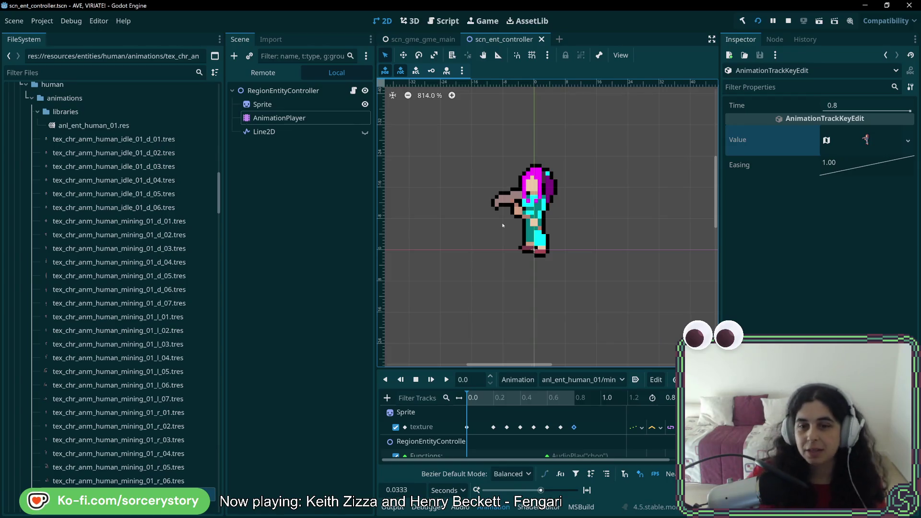
click(618, 380)
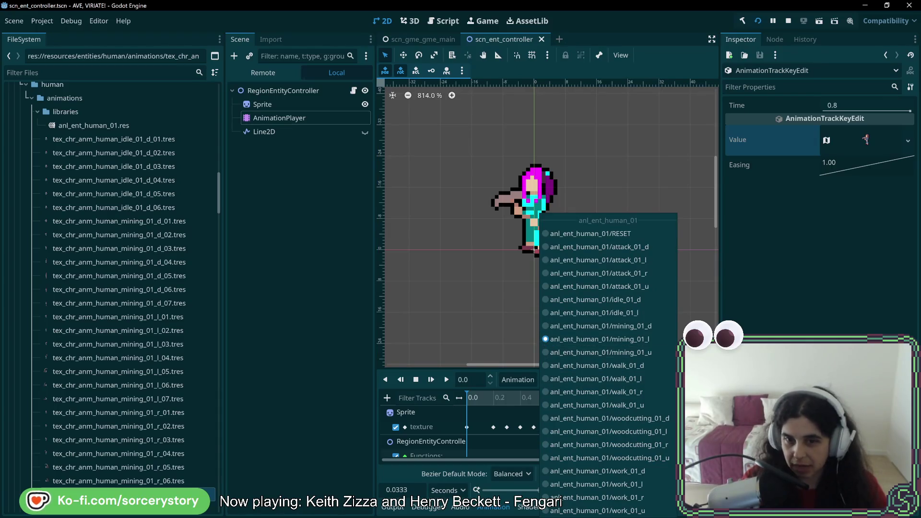
- Duplicate the mining_01_l animation as mining_01_r
key(Escape)
click(517, 379)
click(528, 431)
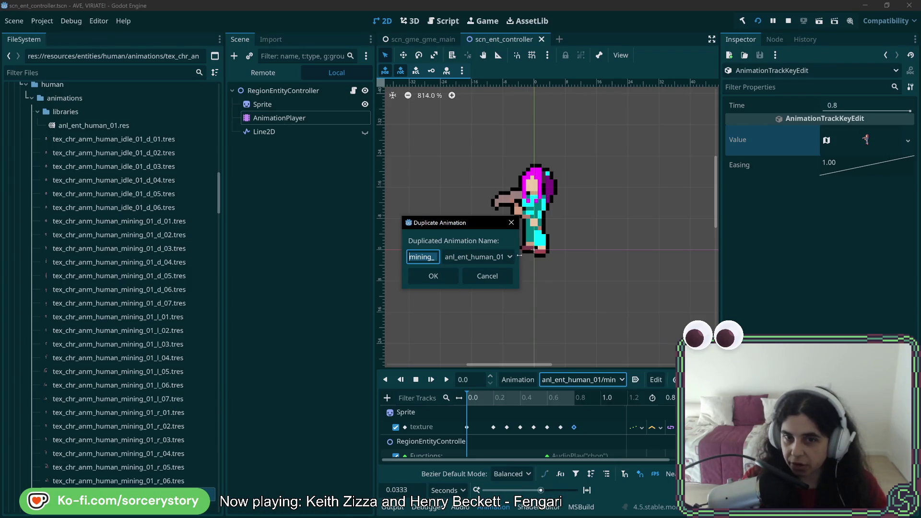
mouse_move(519, 256)
mouse_down()
mouse_move(702, 269)
mouse_move(675, 270)
mouse_up()
click(447, 257)
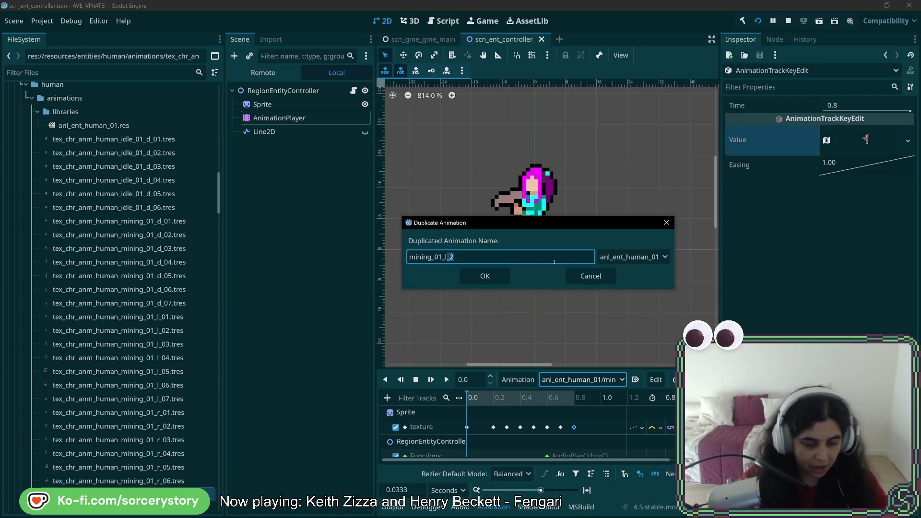
click(490, 276)
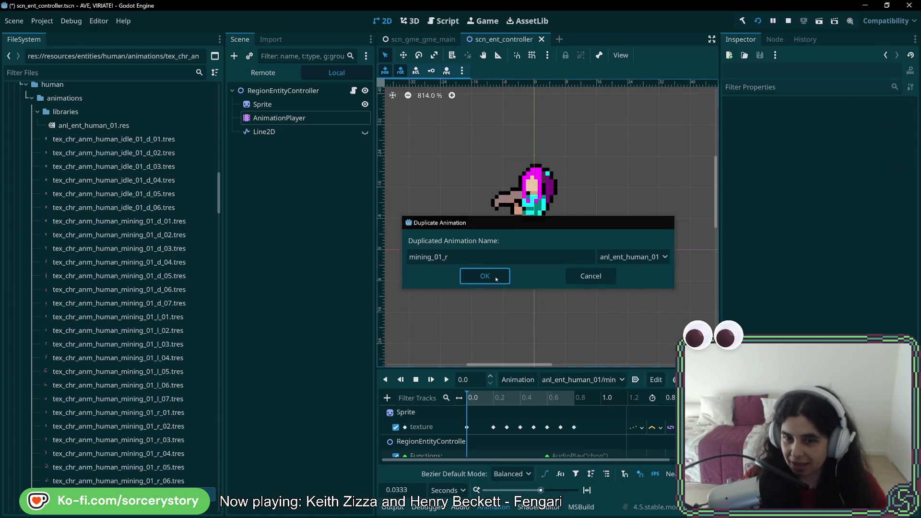
- Assign the first and last mining_01_r frames to the 0.0 and 0.8 texture keys
click(466, 427)
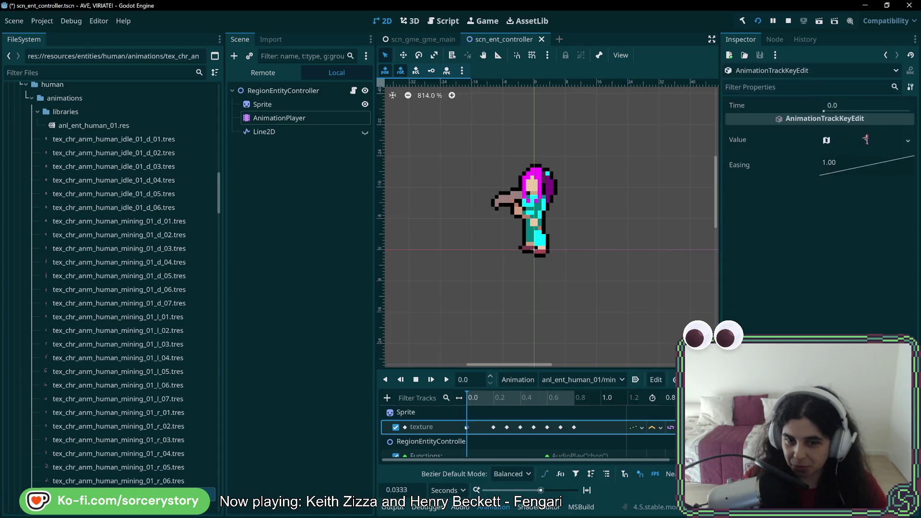
click(908, 141)
click(835, 350)
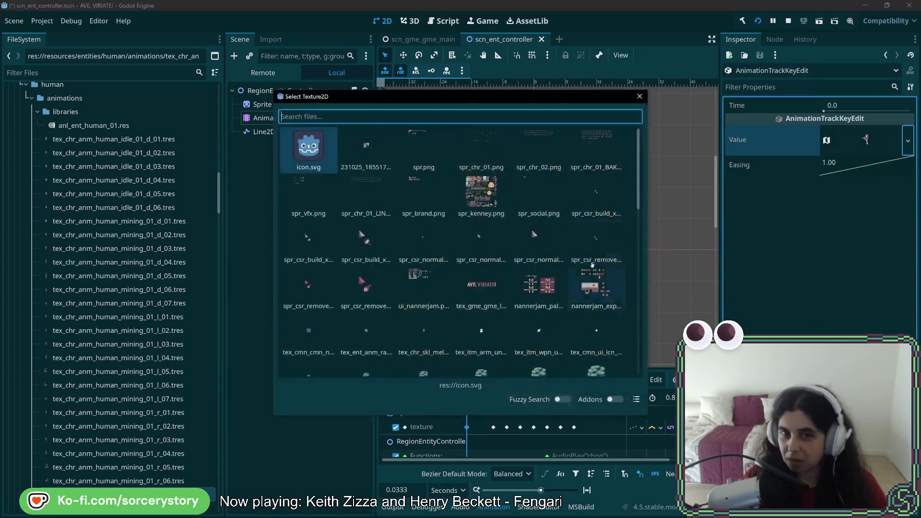
text(mining_01_l)
key(BackSpace)
text(r)
key(ctrl+a)
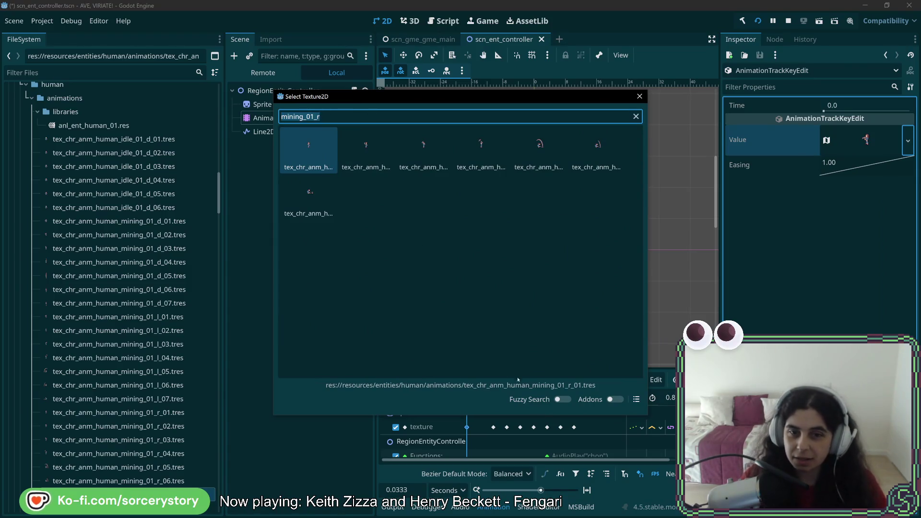
key(Return)
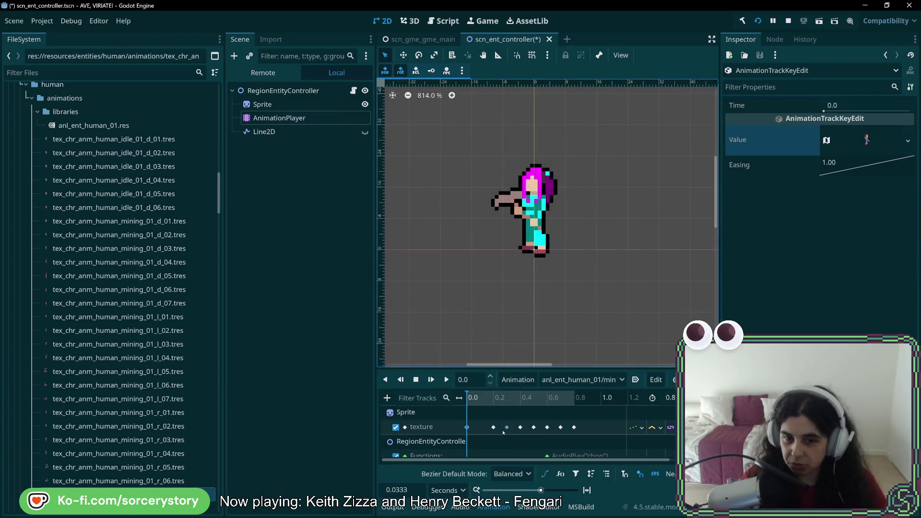
click(574, 427)
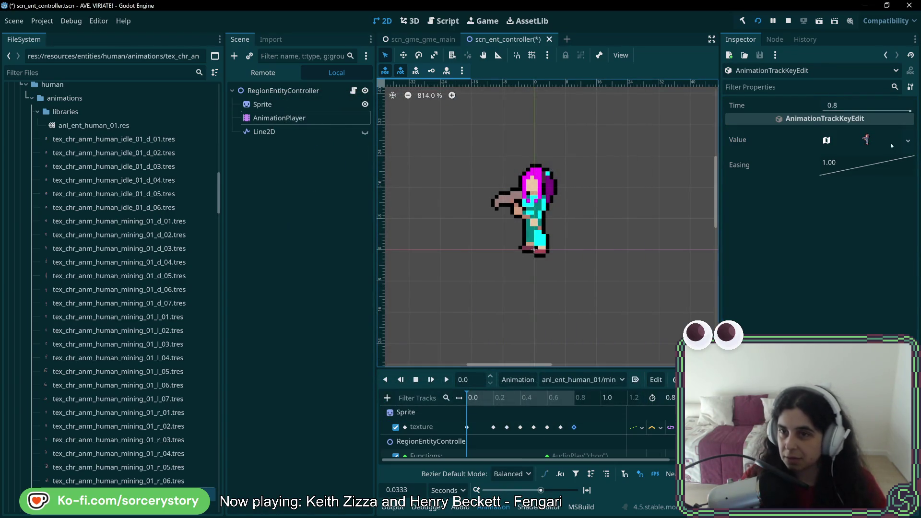
click(907, 141)
click(835, 365)
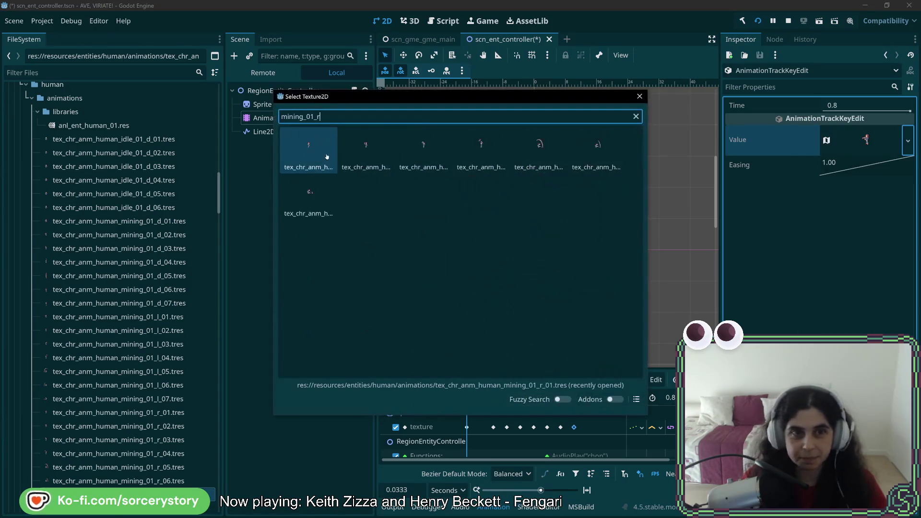
key(Return)
- Load the second and third mining_01_r frames into the 0.2 and 0.3 keys
click(493, 427)
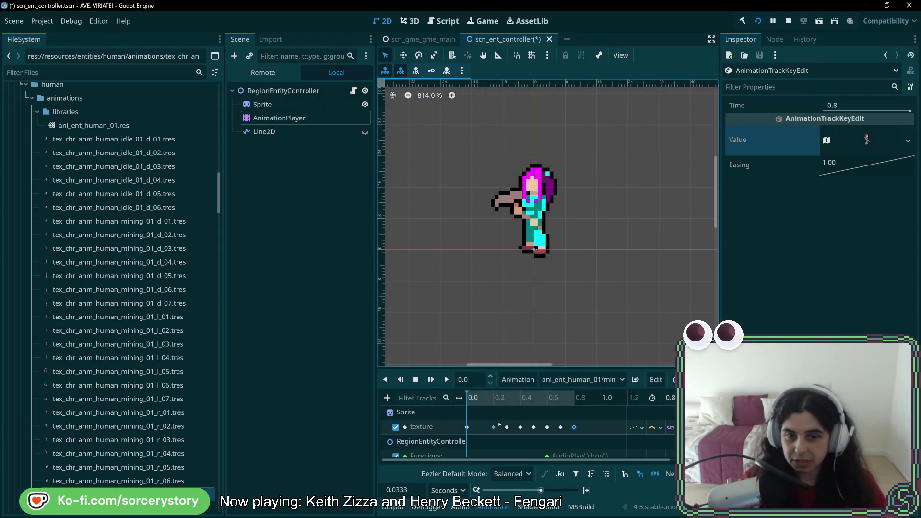
click(907, 141)
click(840, 333)
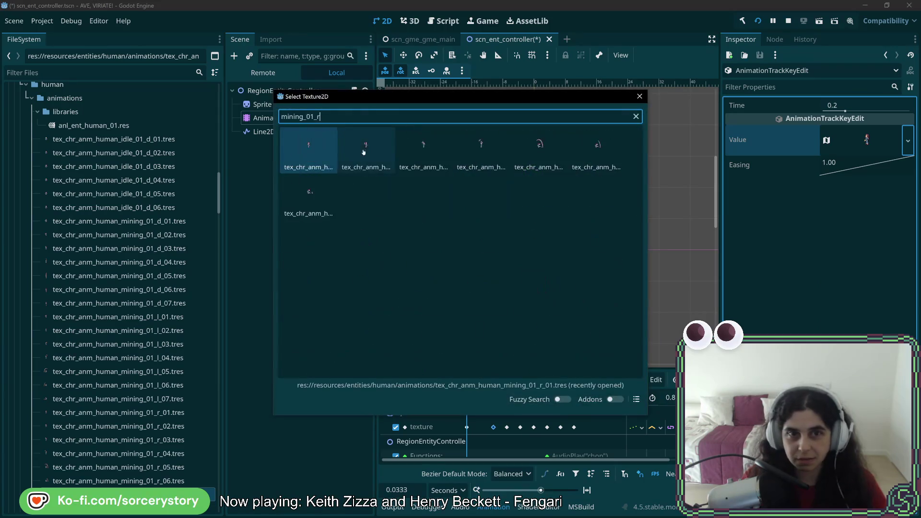
double_click(363, 153)
click(506, 428)
click(908, 141)
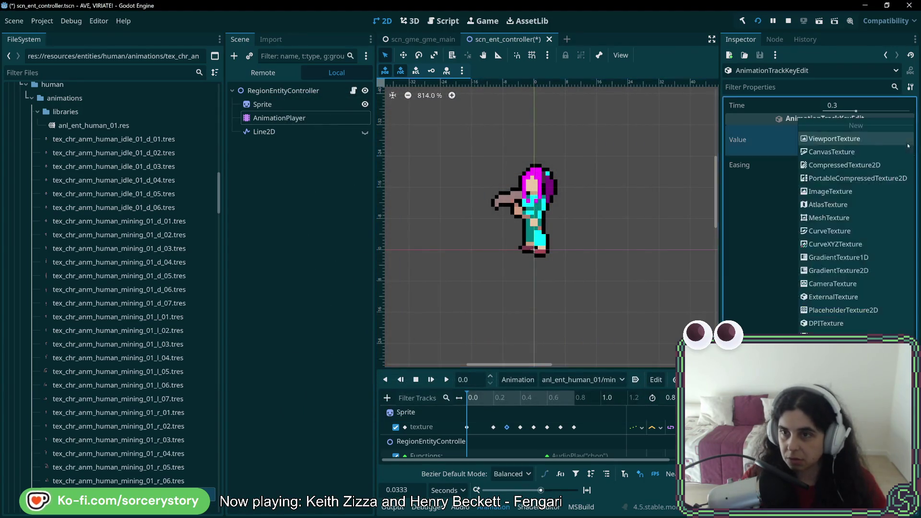
click(835, 336)
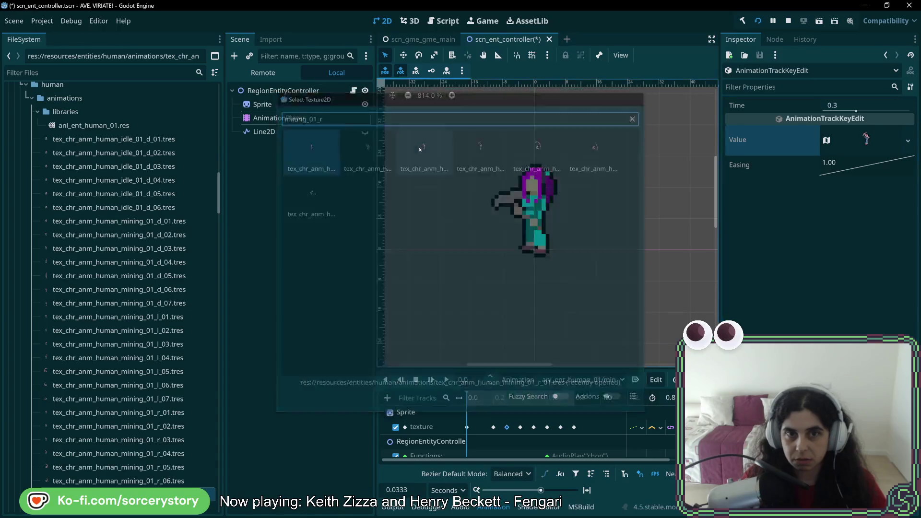
double_click(420, 149)
- Load the fourth and fifth mining_01_r frames into the 0.4 and 0.5 keys
click(521, 427)
click(908, 141)
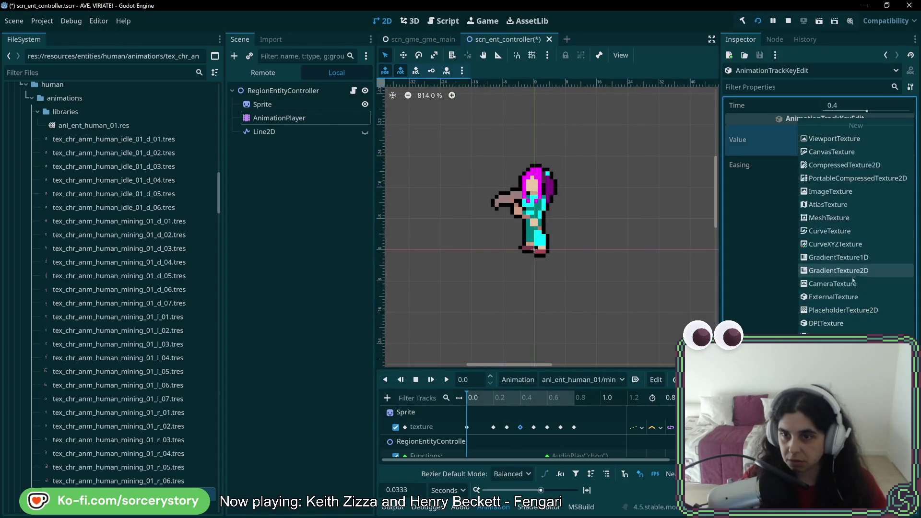
click(836, 335)
double_click(481, 148)
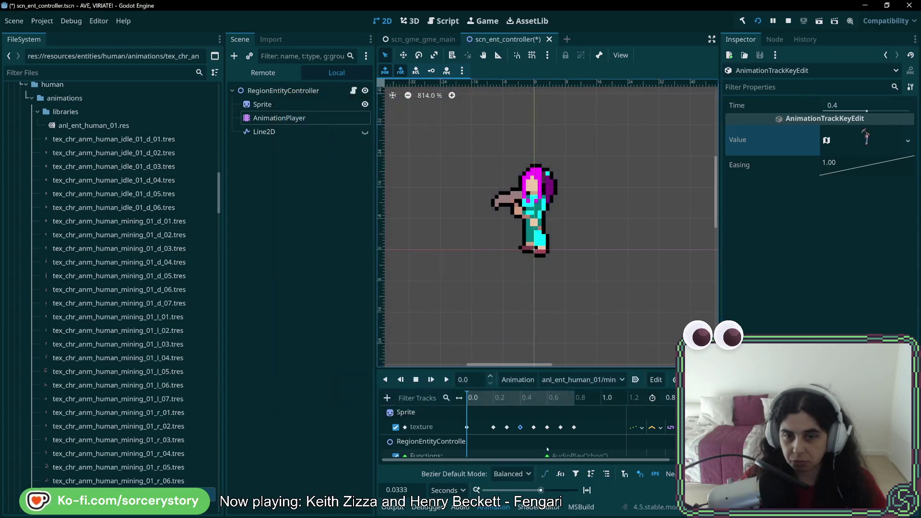
click(533, 427)
click(908, 141)
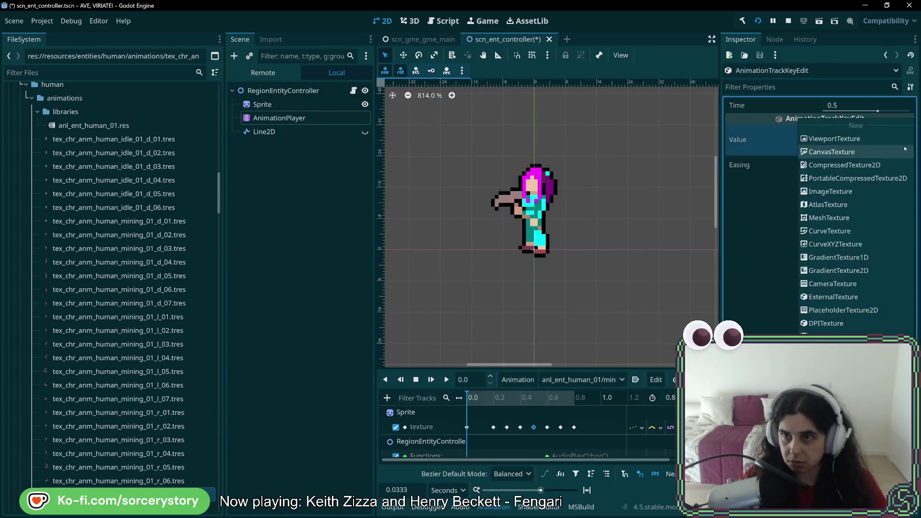
click(835, 335)
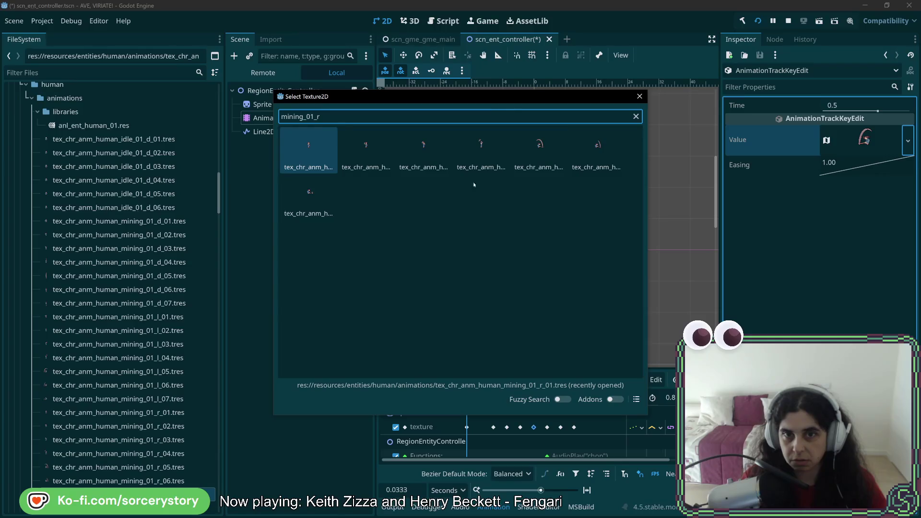
double_click(538, 148)
- Give keys 0.6 and 0.7 the sixth and seventh frames, then save the scene
click(547, 427)
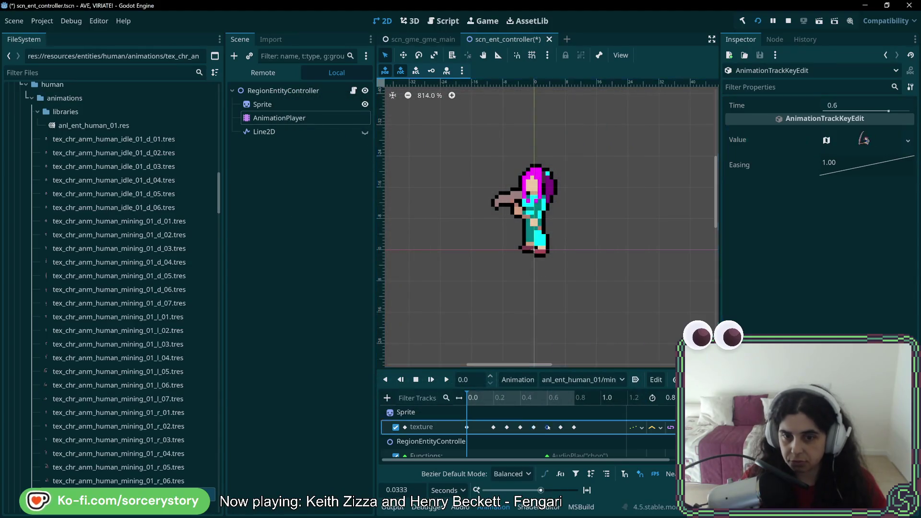
click(908, 141)
click(835, 334)
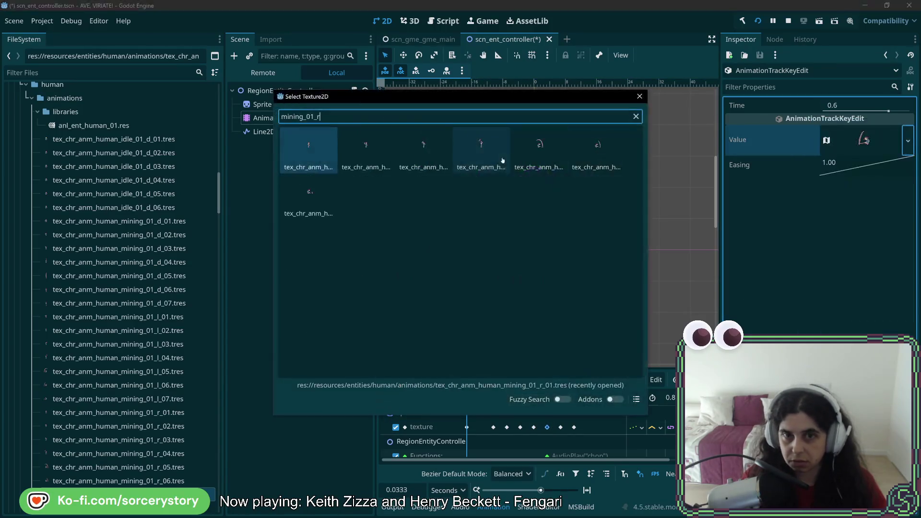
double_click(599, 154)
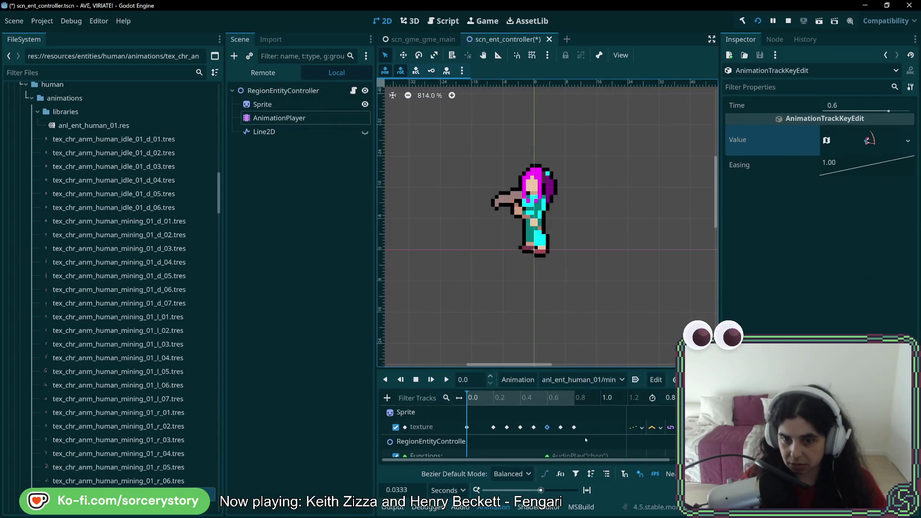
click(561, 427)
click(908, 142)
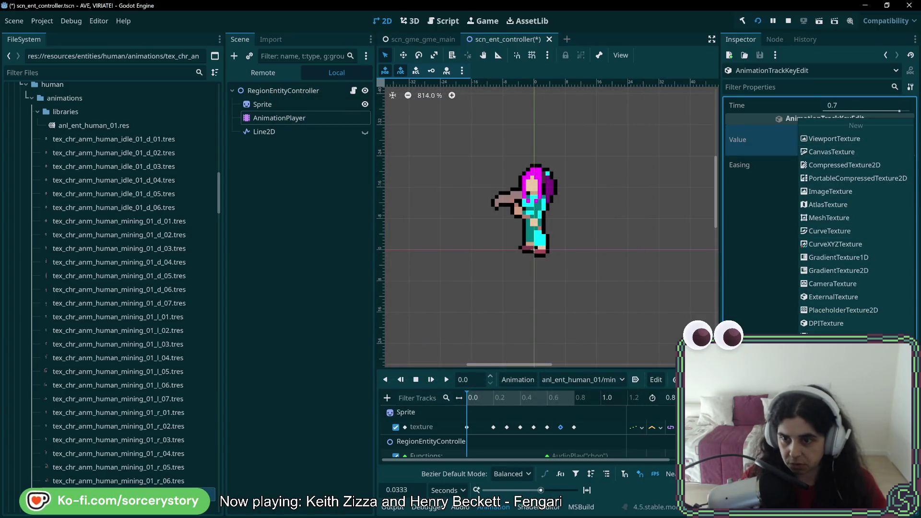
click(835, 335)
text(mining_01_r)
double_click(309, 195)
key(ctrl+s)
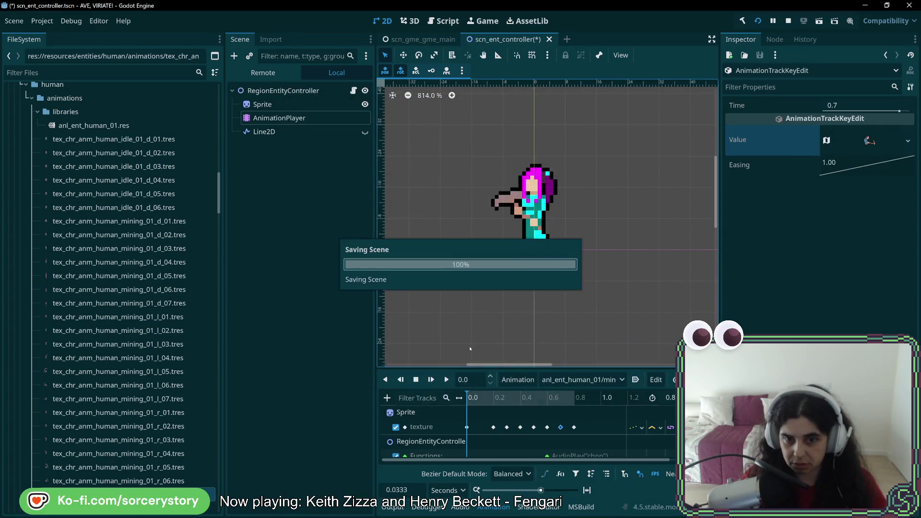
drag(469, 398, 587, 409)
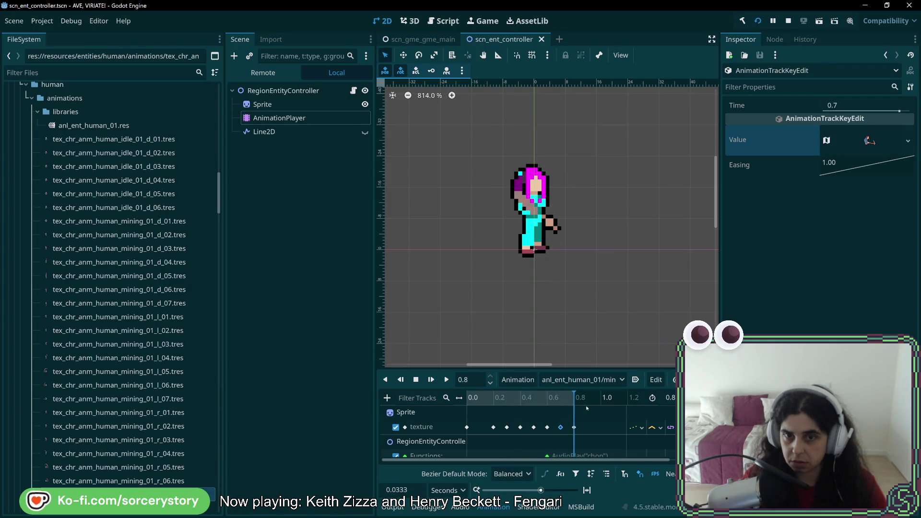
key(Home)
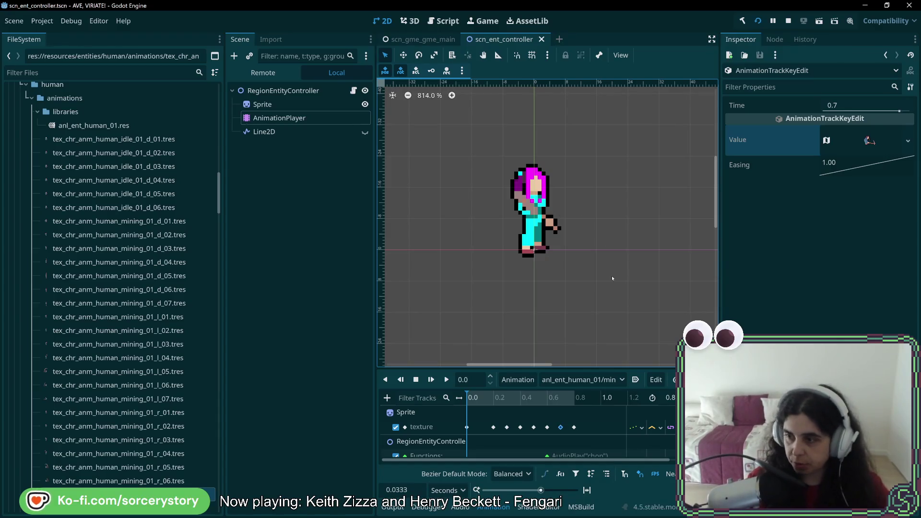
mouse_move(615, 272)
mouse_down()
mouse_move(603, 228)
mouse_move(603, 248)
mouse_up()
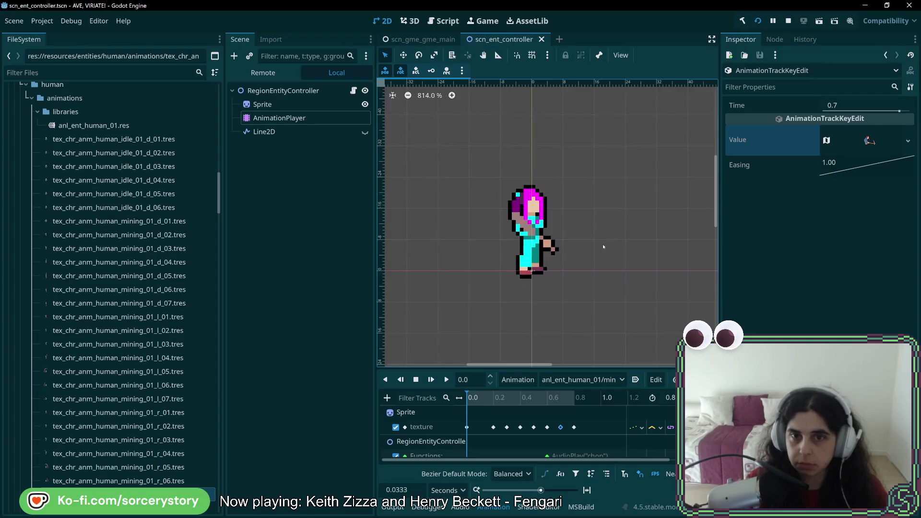
key(ctrl+s)
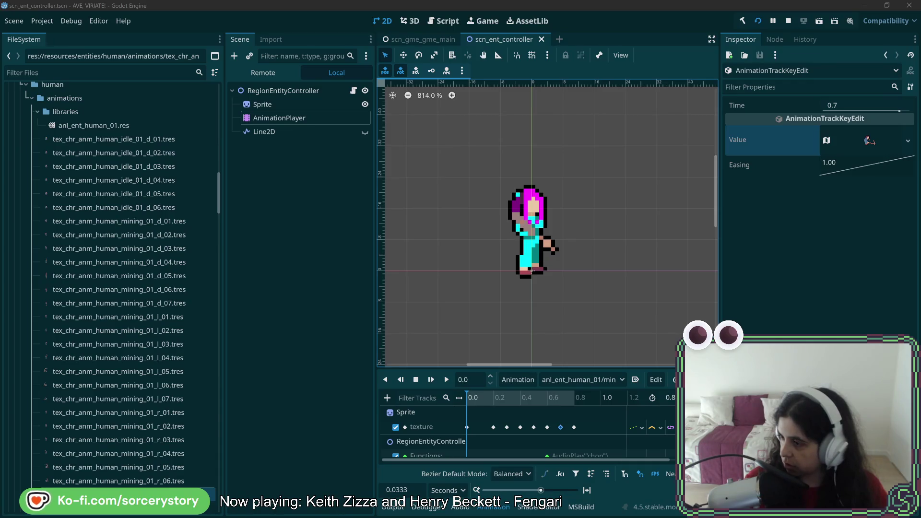
key(alt+Tab)
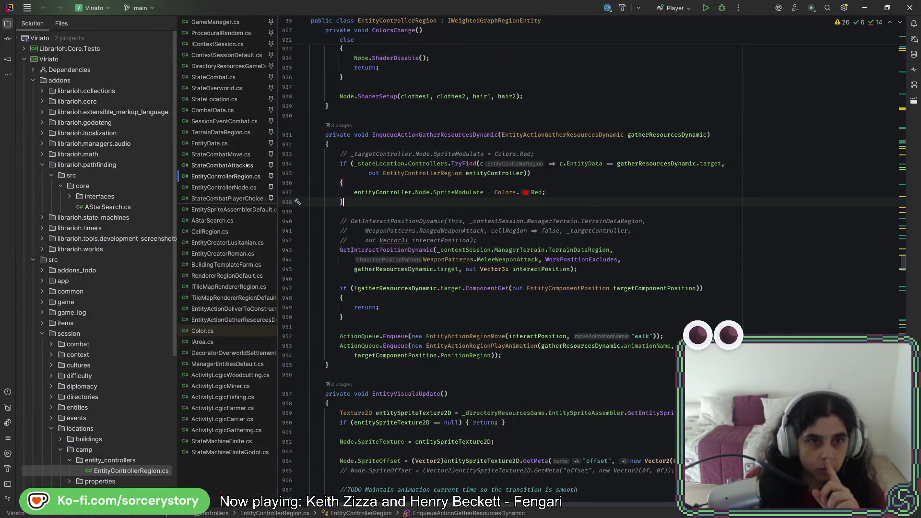
- Scroll up to the chopWood-to-Woodcutting mapping and right-click AnimationName on line 628
scroll(599, 197, up, 20)
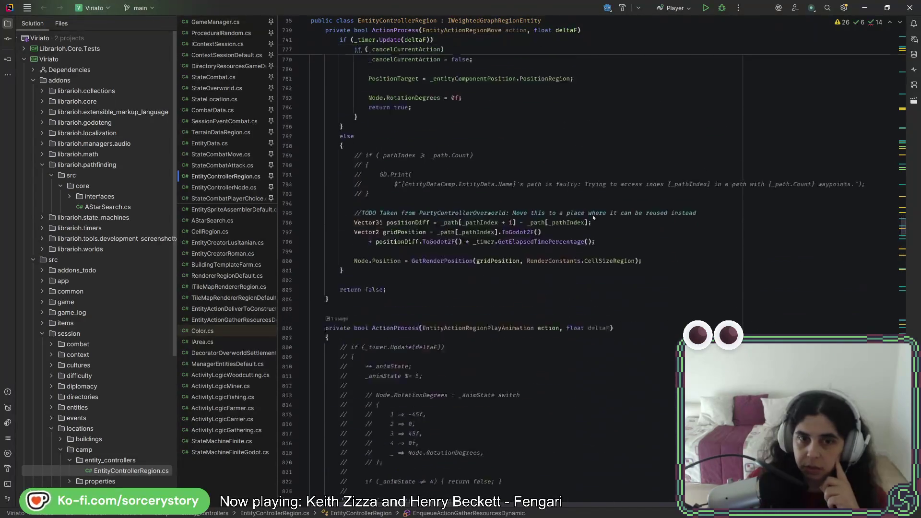
scroll(594, 217, up, 20)
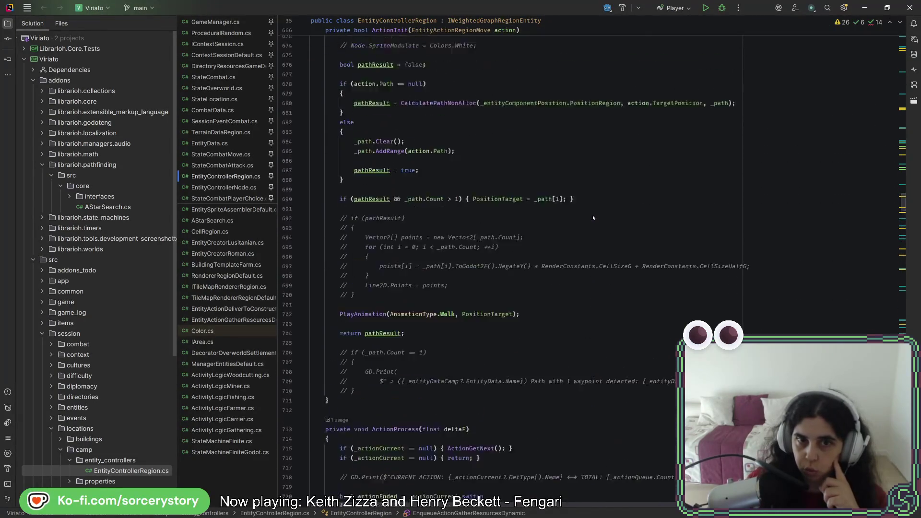
scroll(593, 218, up, 8)
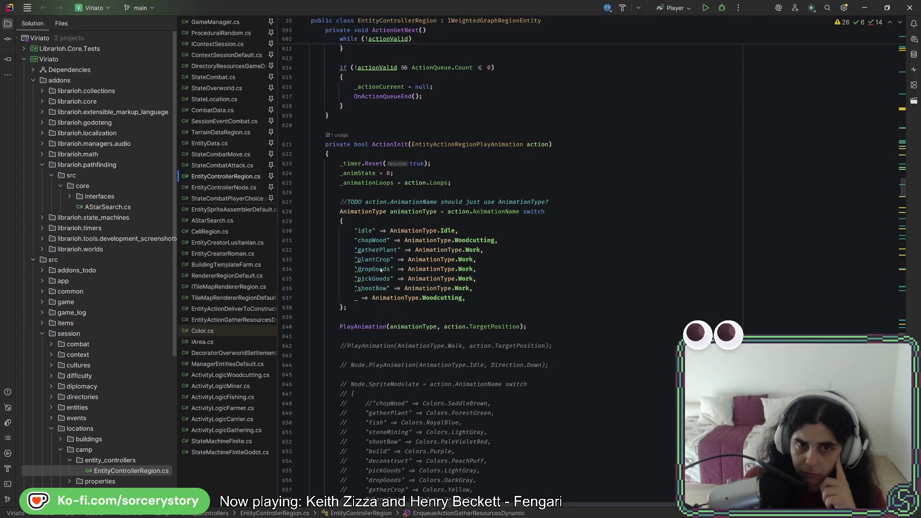
click(515, 241)
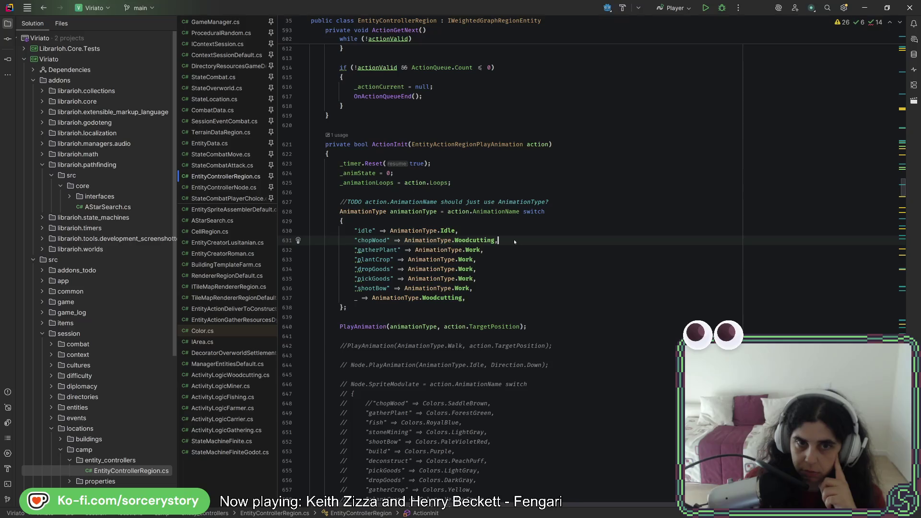
click(506, 211)
right_click(506, 211)
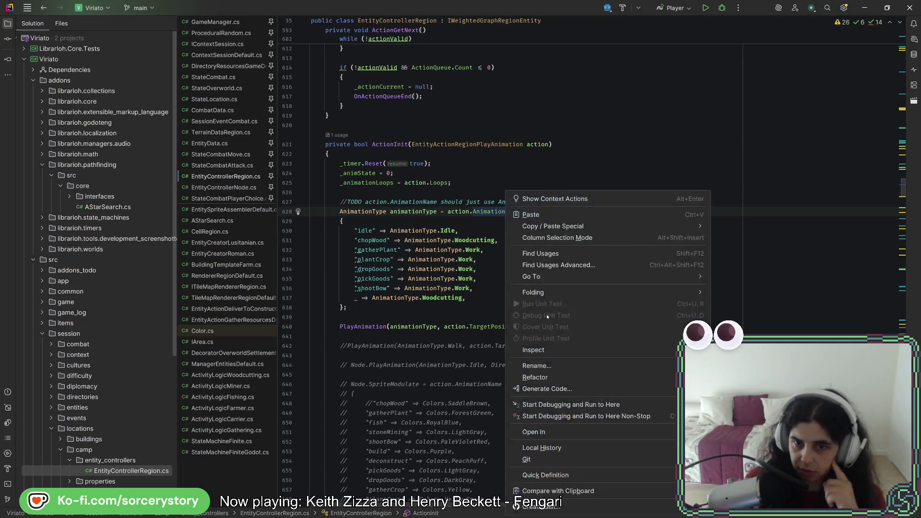
- Find usages of AnimationName, inspect its line-13 assignment, and list the constructor's 20 usages
click(557, 254)
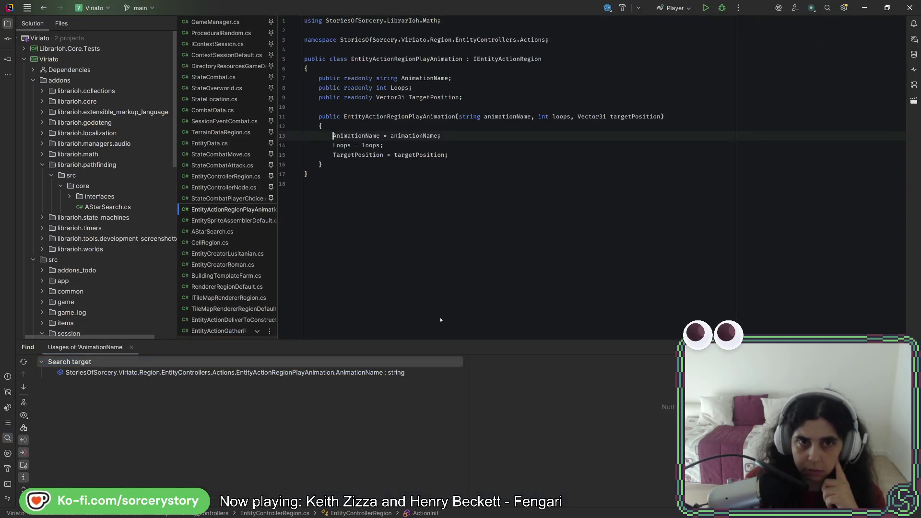
scroll(282, 395, down, 1)
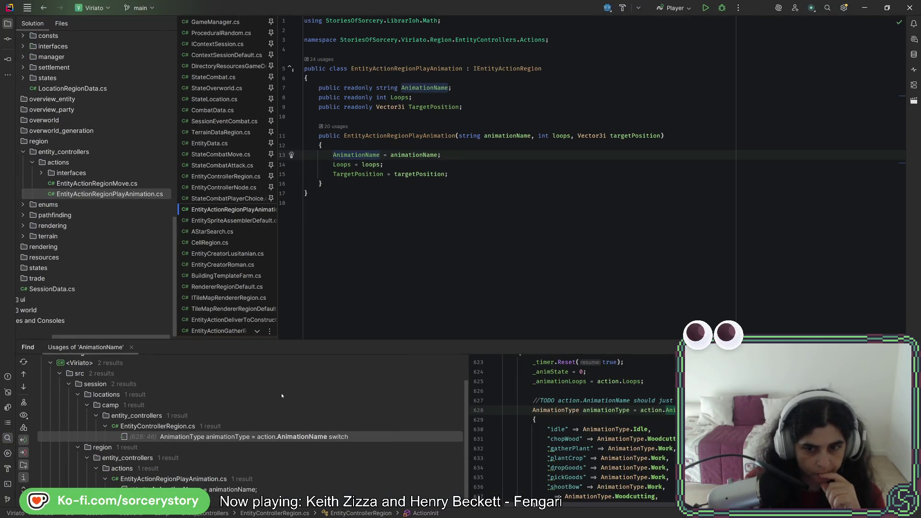
click(229, 490)
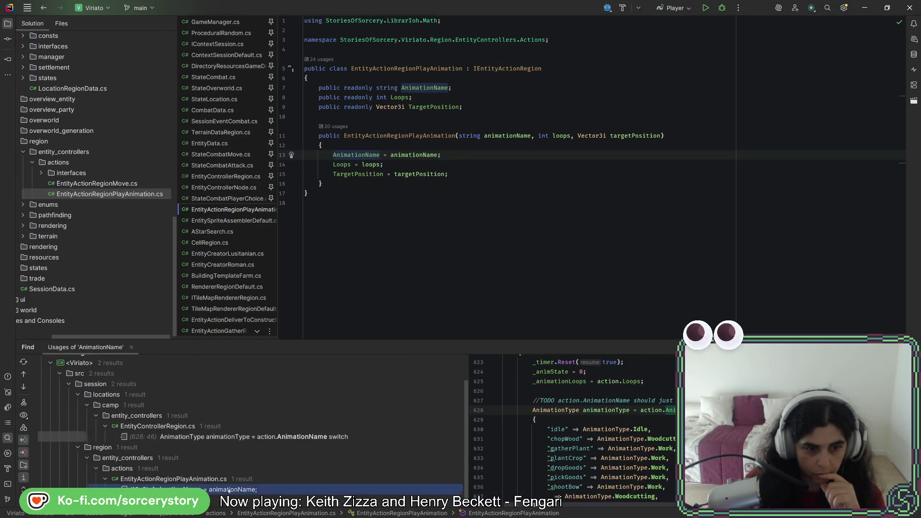
click(613, 436)
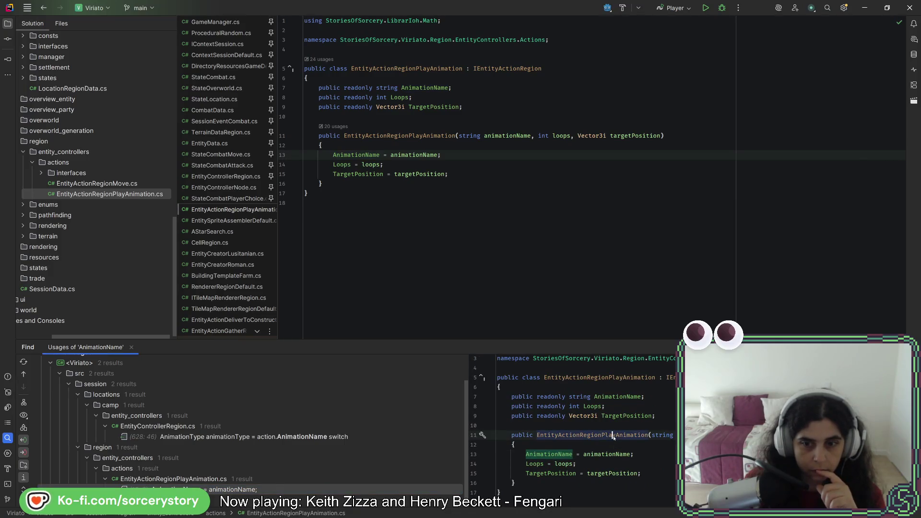
click(345, 155)
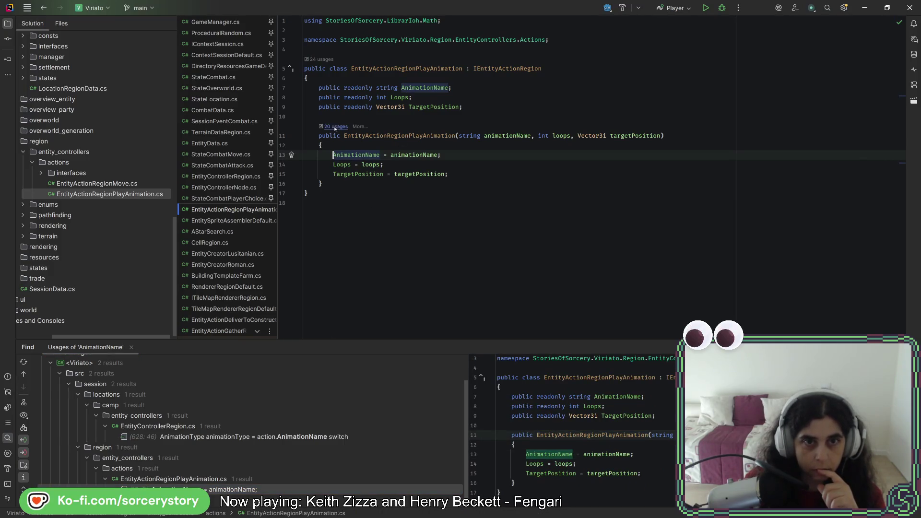
click(336, 127)
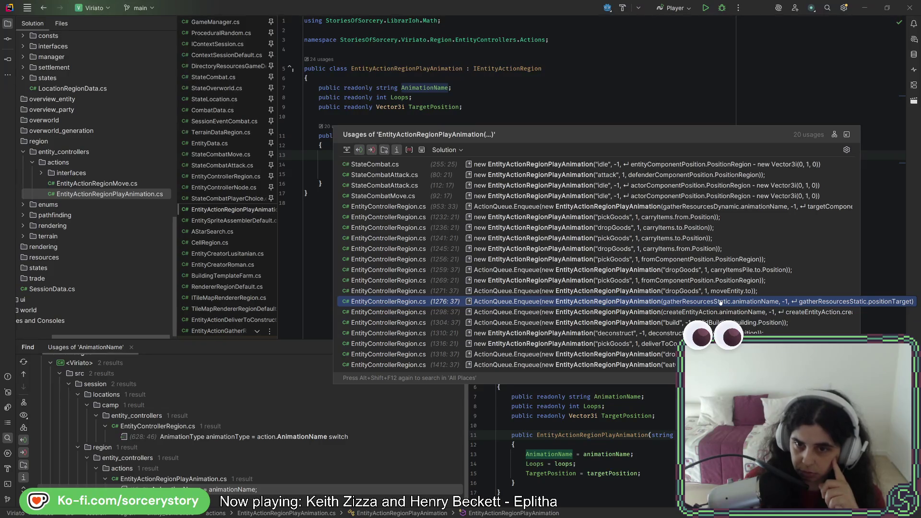
click(722, 302)
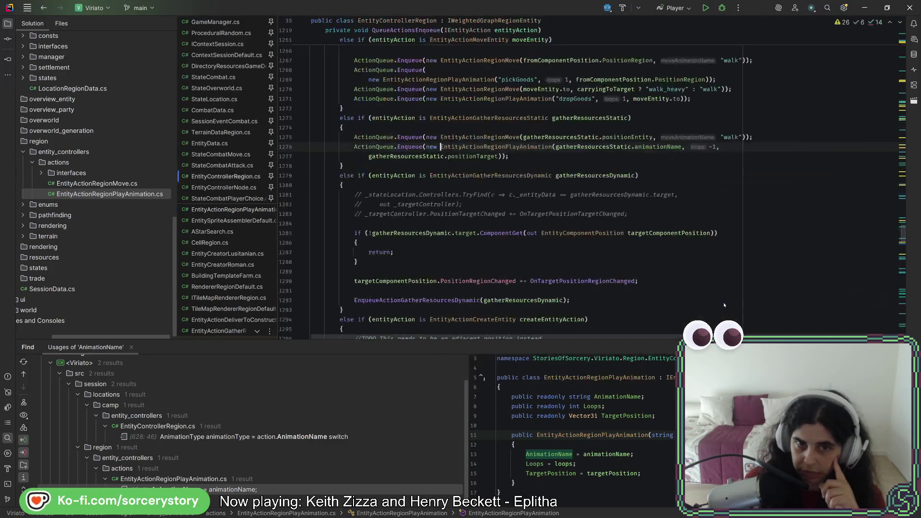
right_click(660, 150)
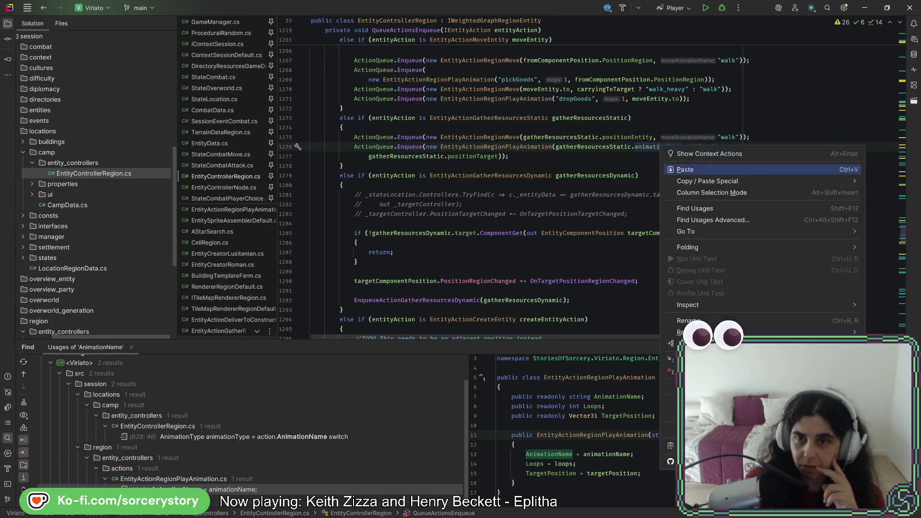
click(691, 211)
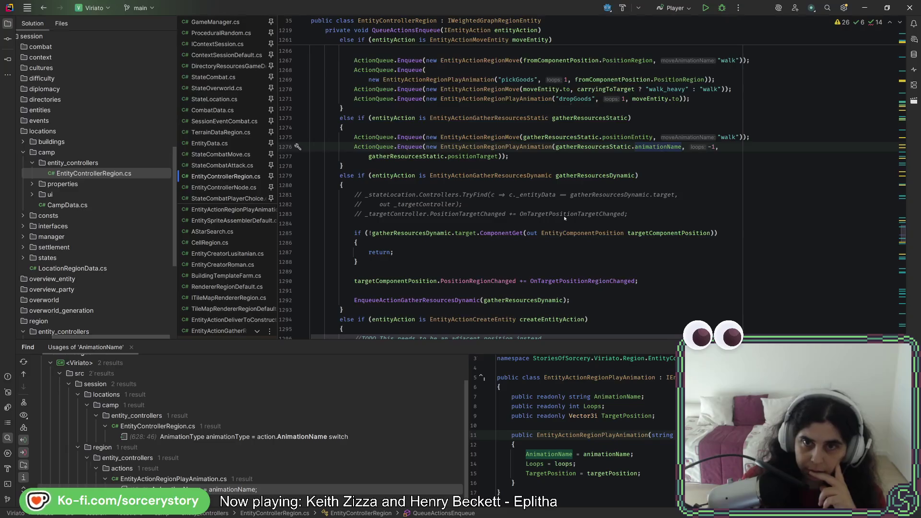
right_click(655, 147)
click(692, 210)
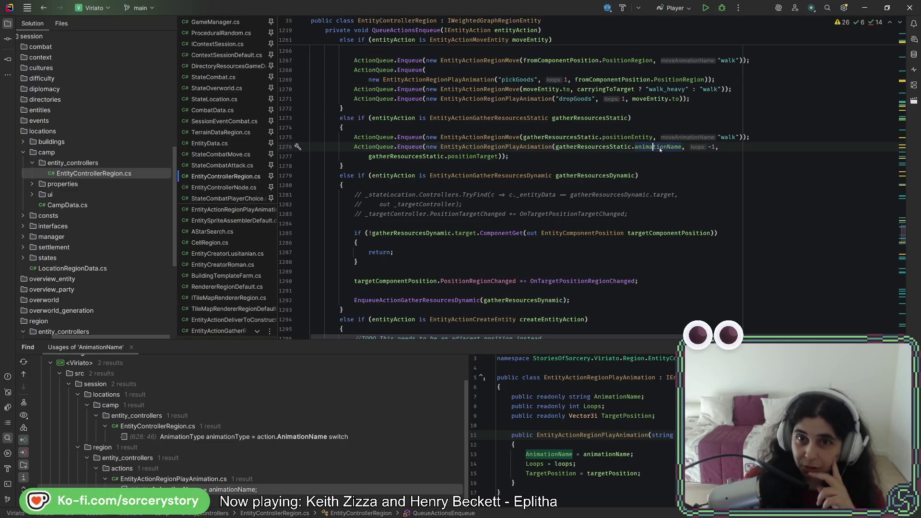
scroll(635, 205, up, 3)
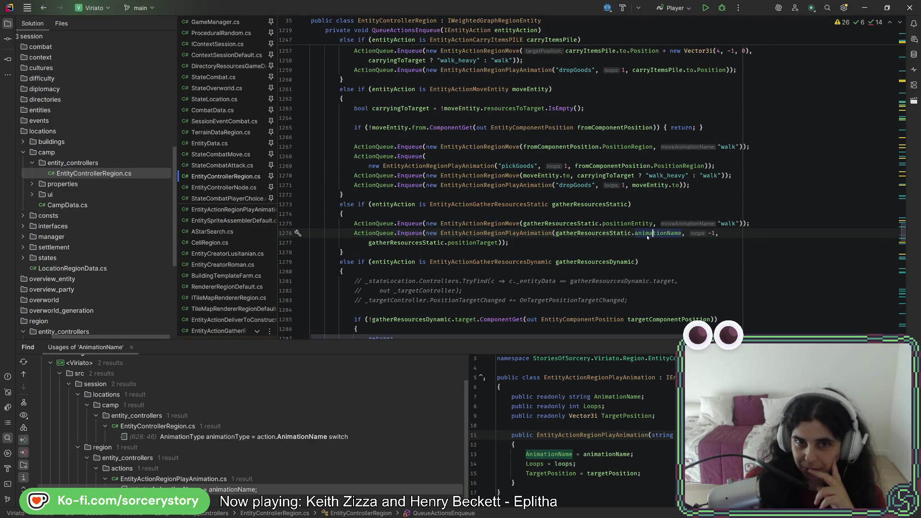
scroll(145, 193, down, 5)
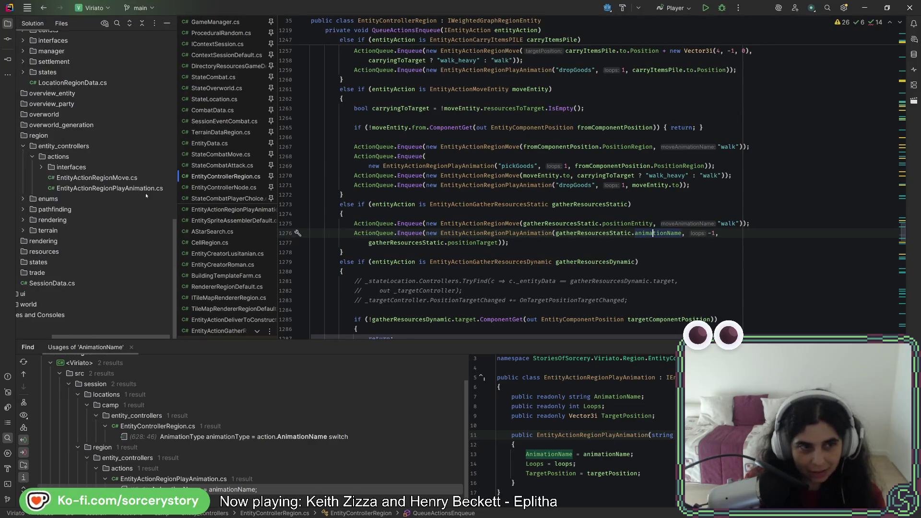
click(508, 252)
- Search everywhere for 'miner' and open ActivityLogicMiner.cs
key(shift)
key(shift)
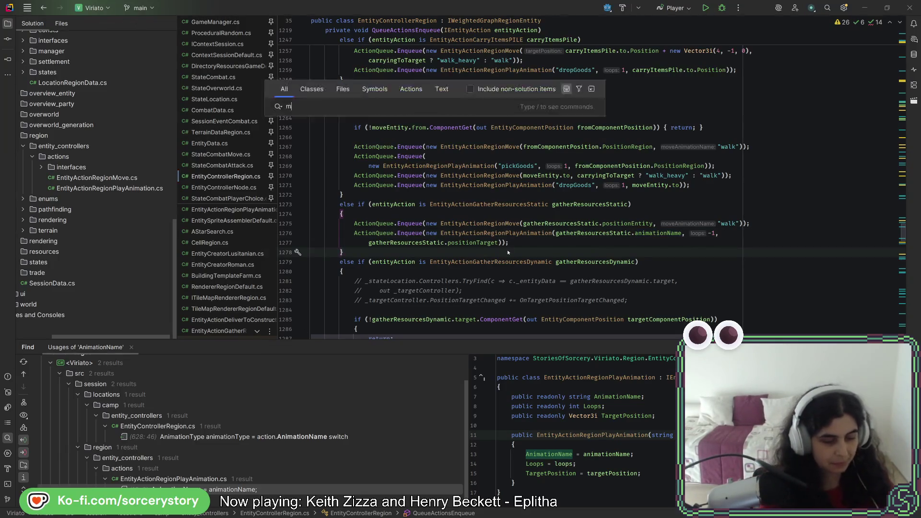
text(mining)
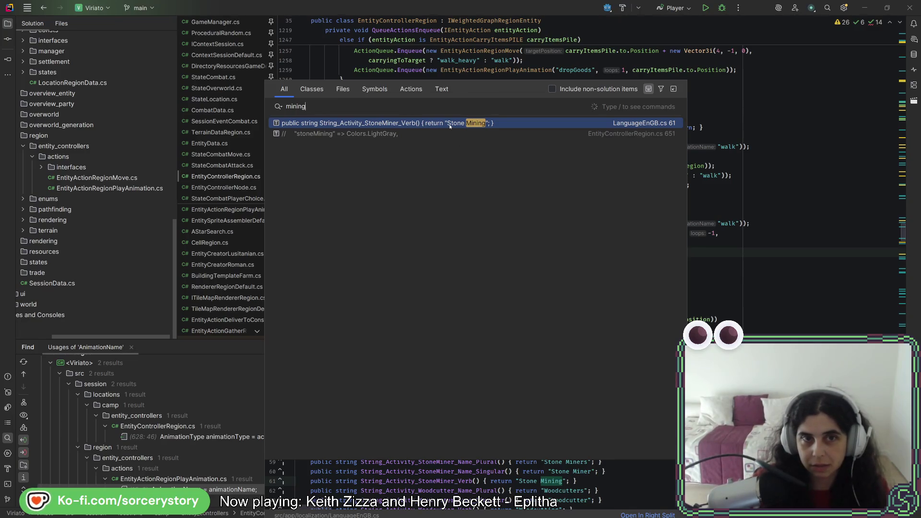
key(BackSpace)
key(BackSpace)
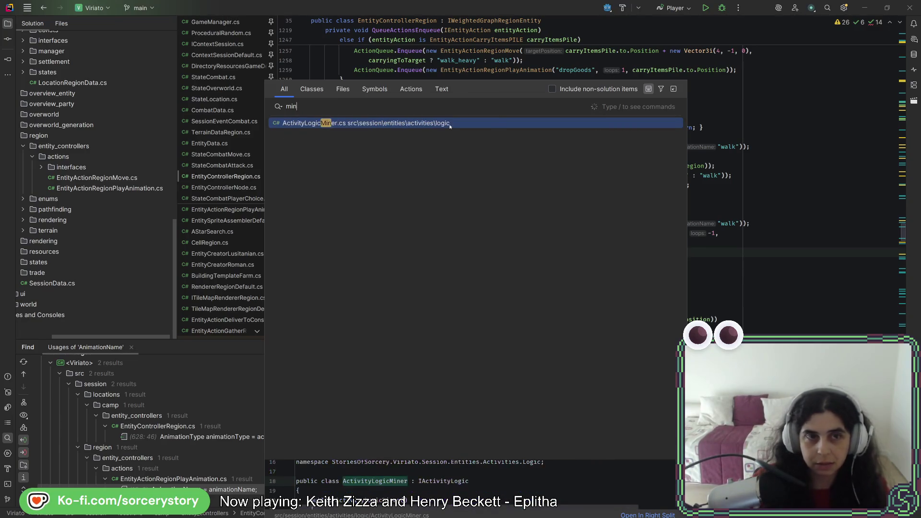
text(er)
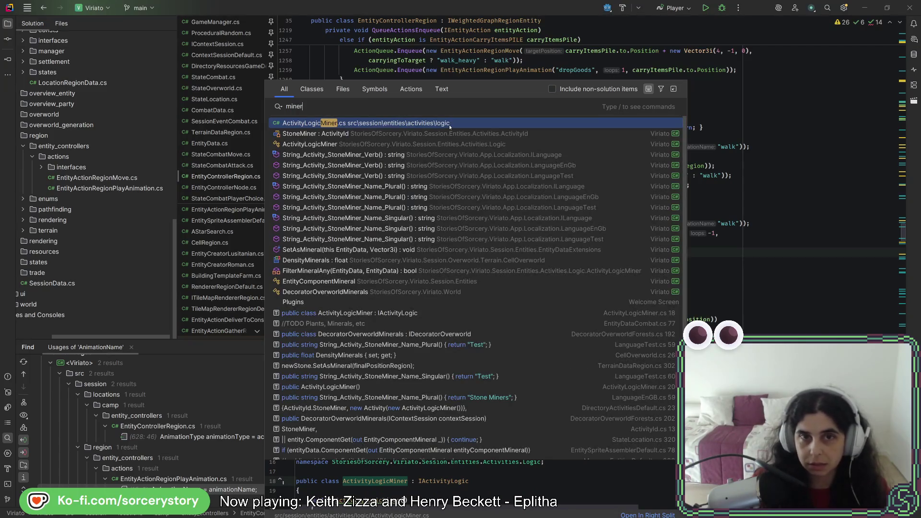
click(450, 126)
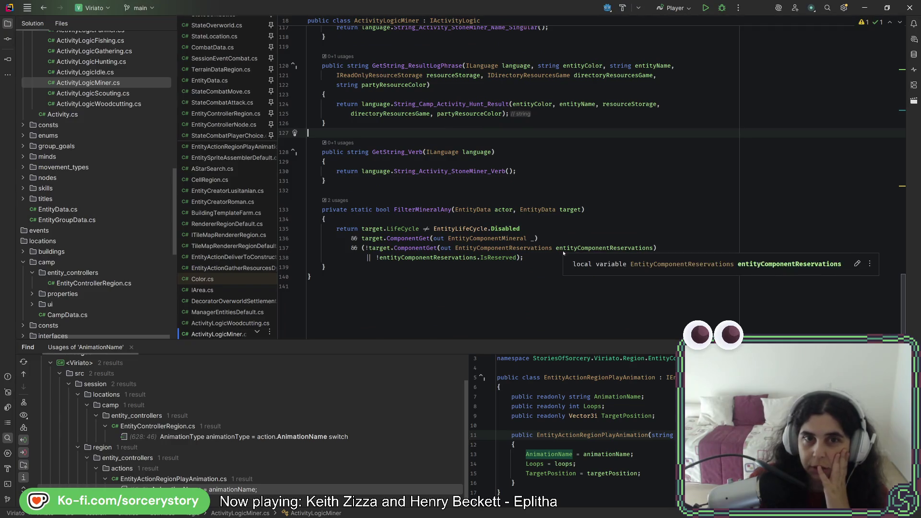
- Add '//TODO Make these enums or something al' after animationName = "mine" on line 87
scroll(563, 251, up, 6)
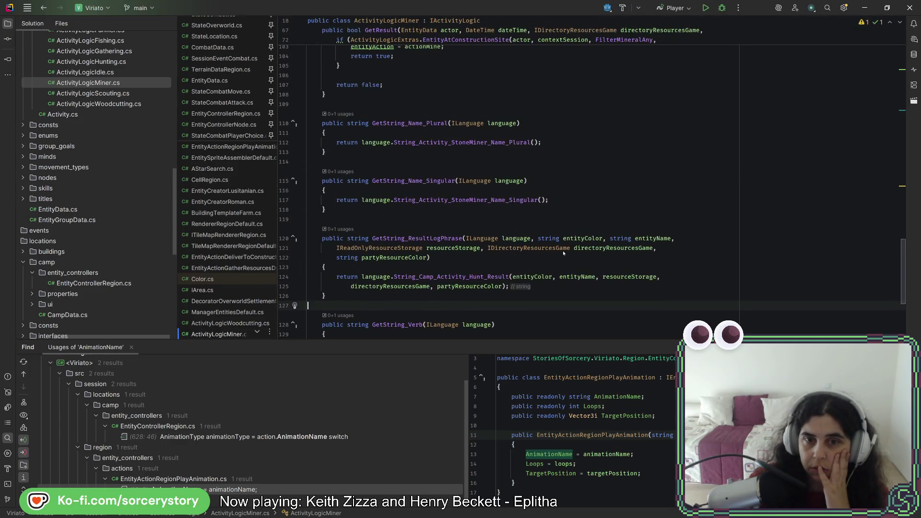
scroll(563, 251, up, 13)
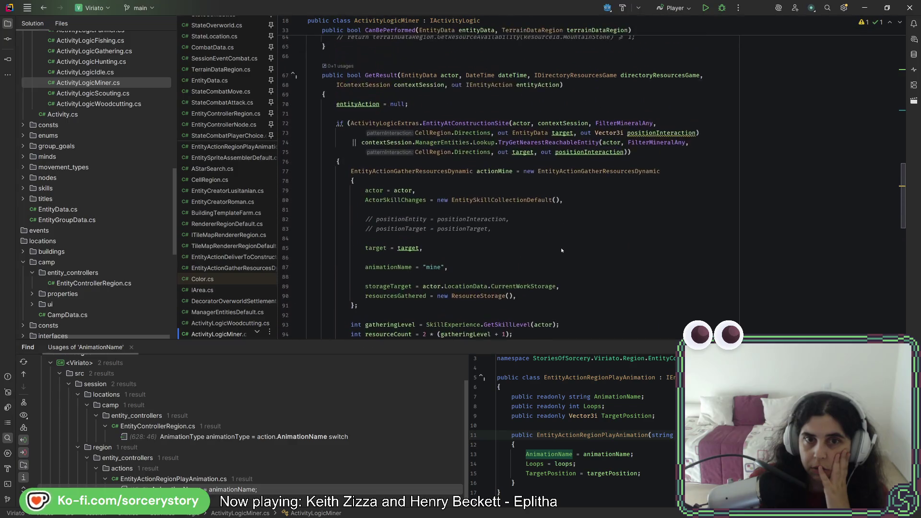
scroll(343, 113, up, 1)
scroll(342, 113, down, 4)
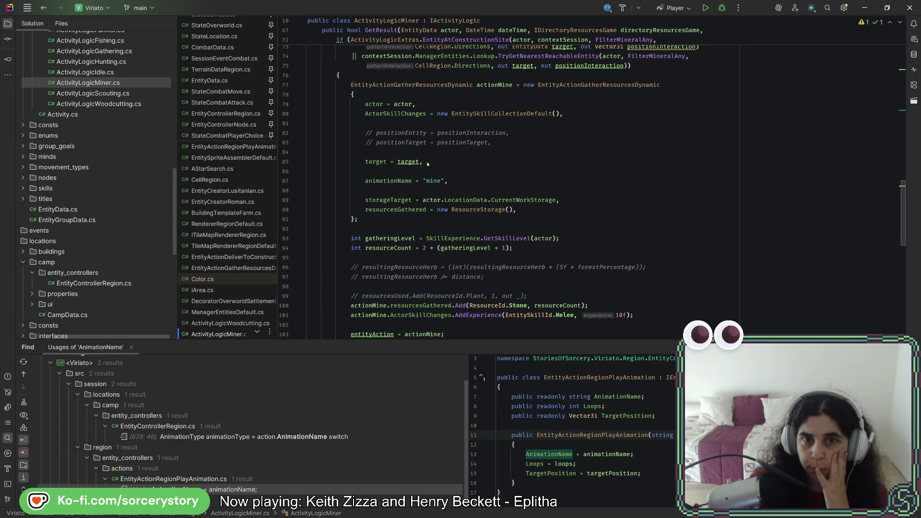
double_click(434, 182)
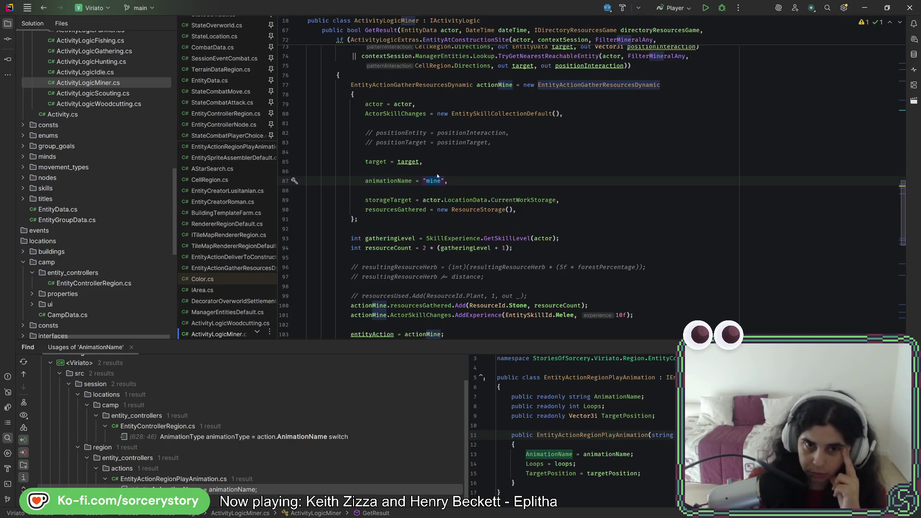
click(452, 181)
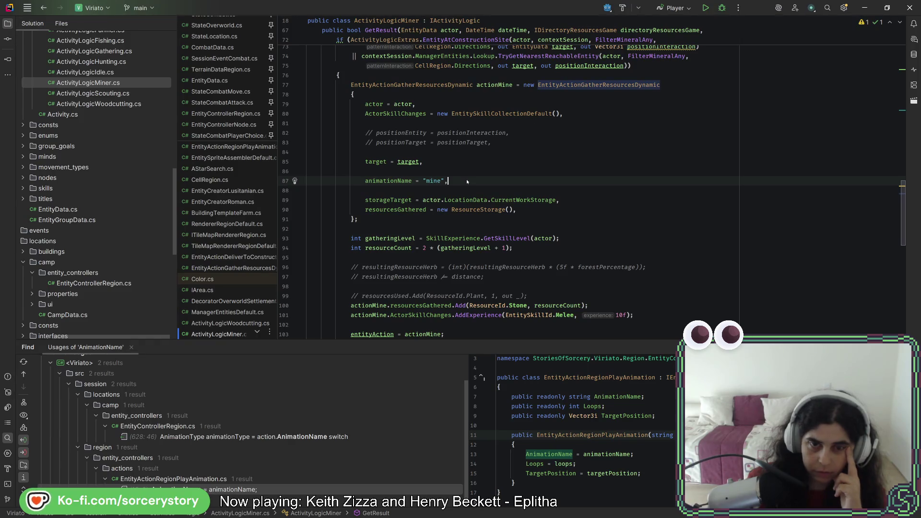
key(ctrl+space)
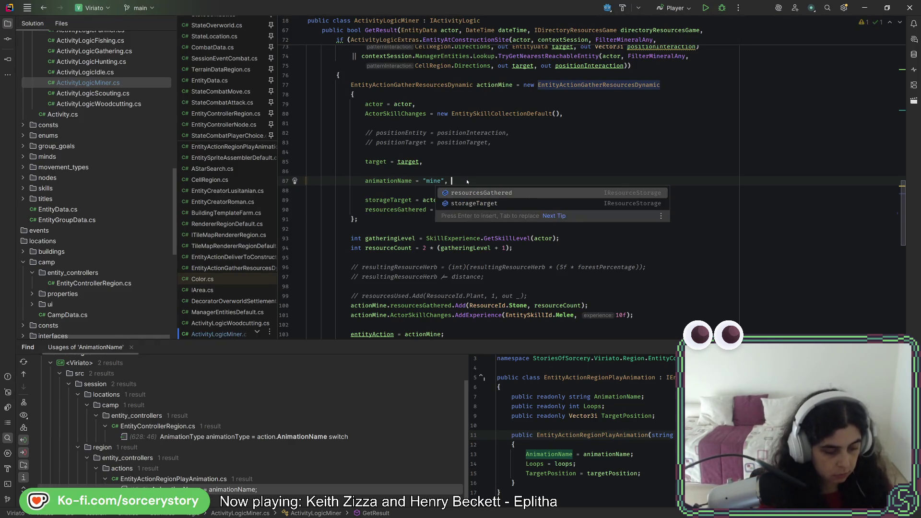
text(//)
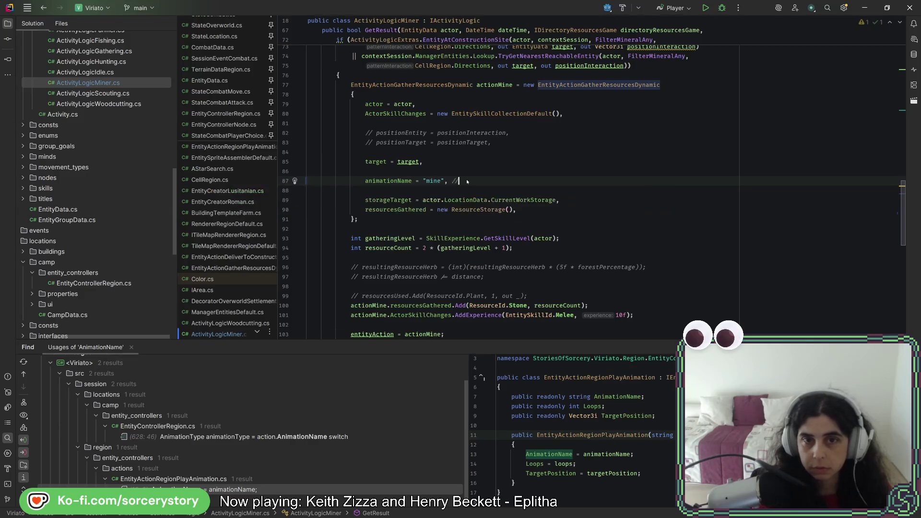
text(TODO Make these )
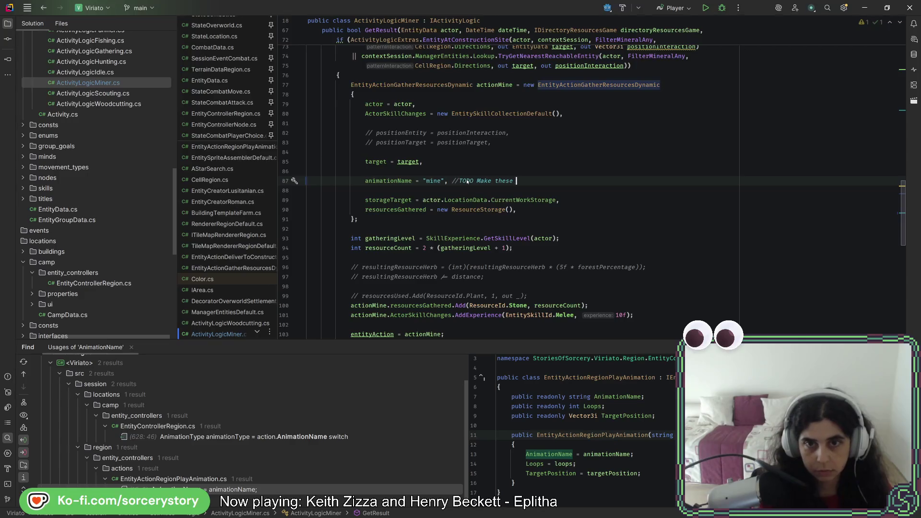
text(enums or something along those lines)
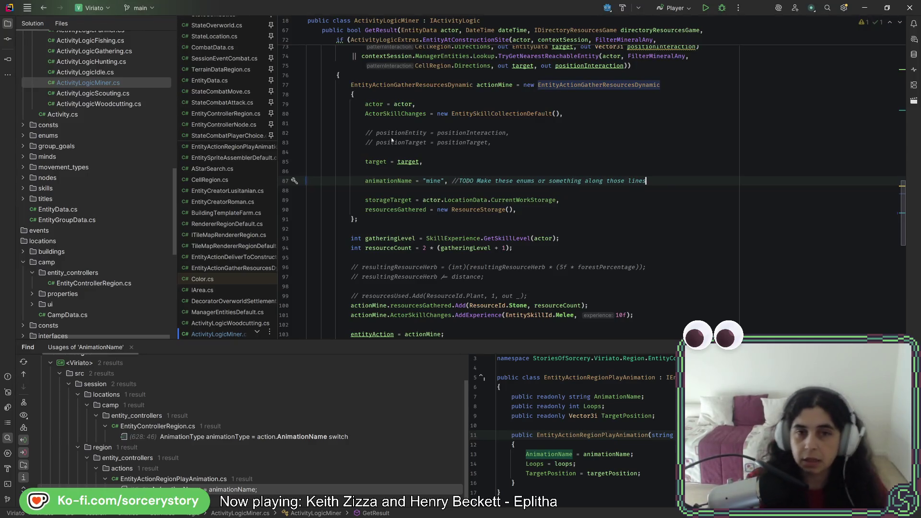
double_click(434, 181)
click(478, 175)
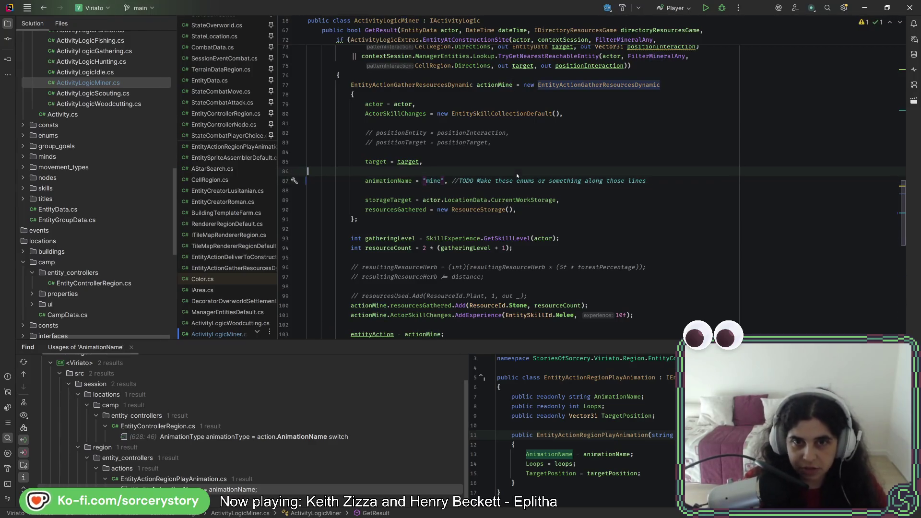
- Back in the ActionInit switch, add a "mine" => AnimationType.Mining case
click(44, 8)
click(44, 8)
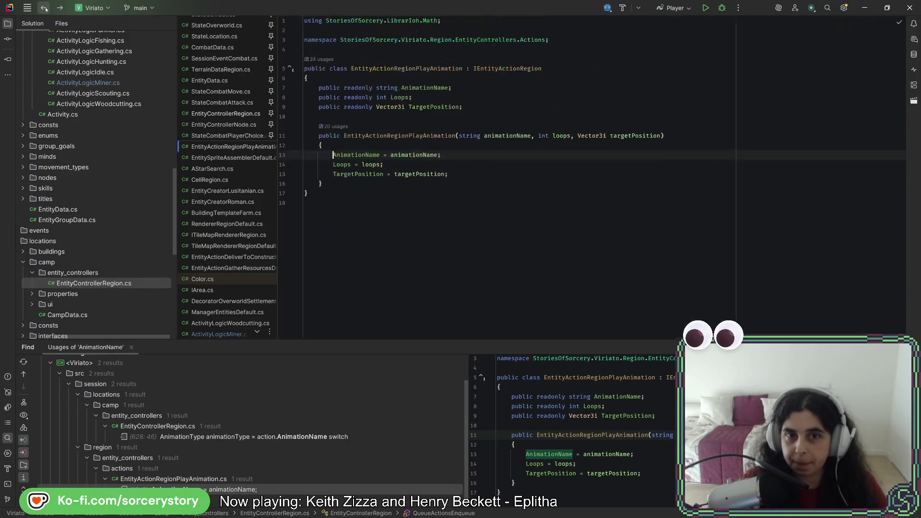
click(44, 8)
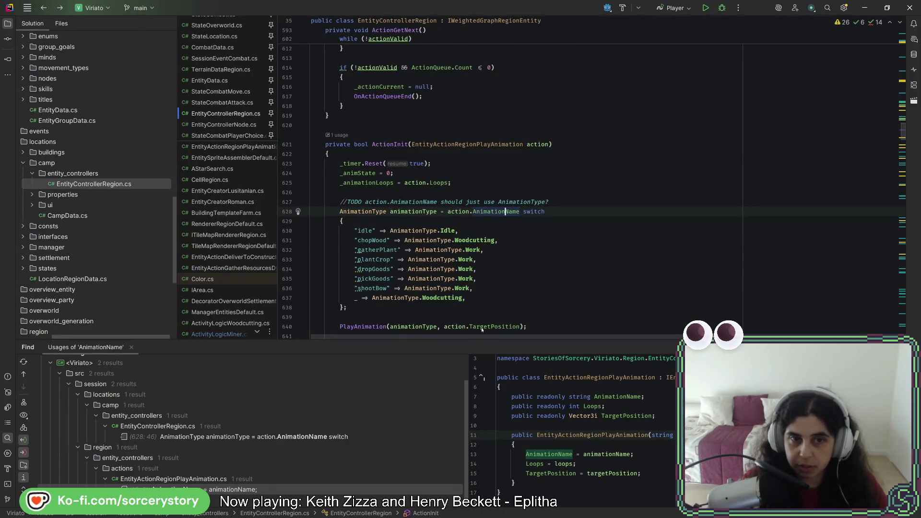
click(510, 240)
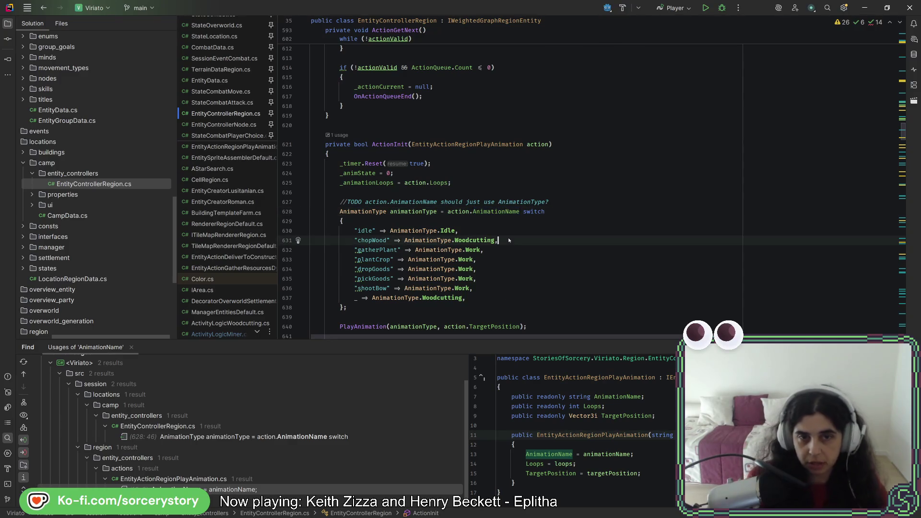
key(Return)
text(")
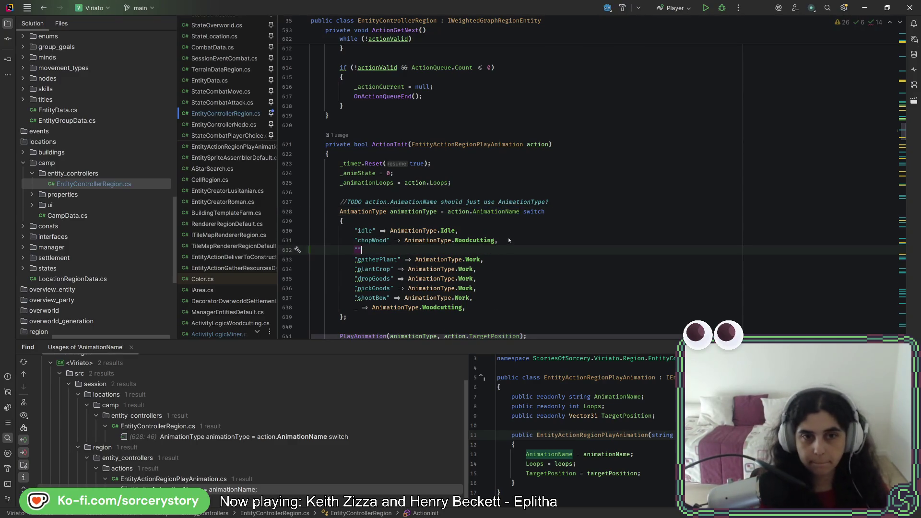
text(mine" ?)
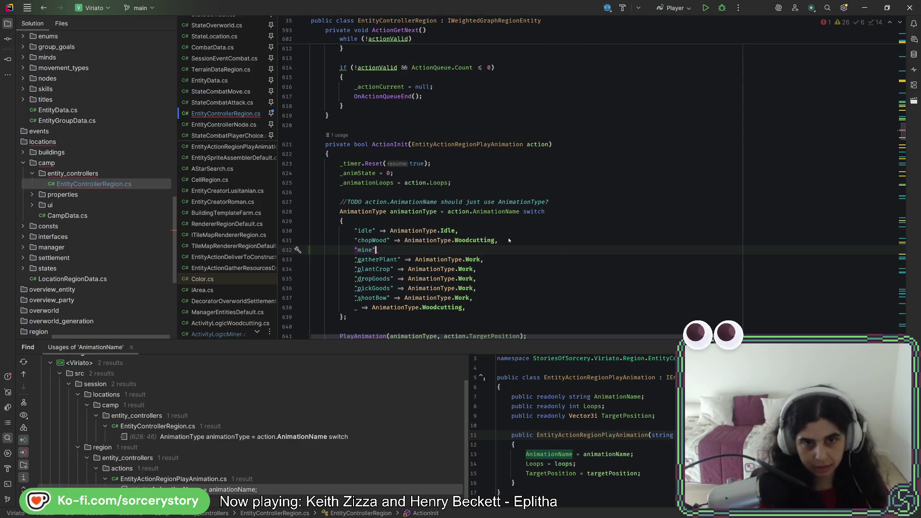
text(=> A)
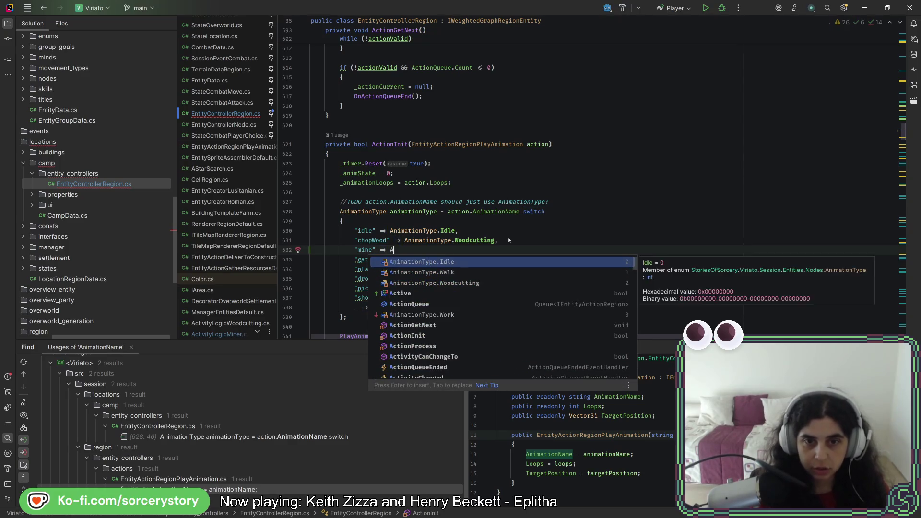
text(nimationType.)
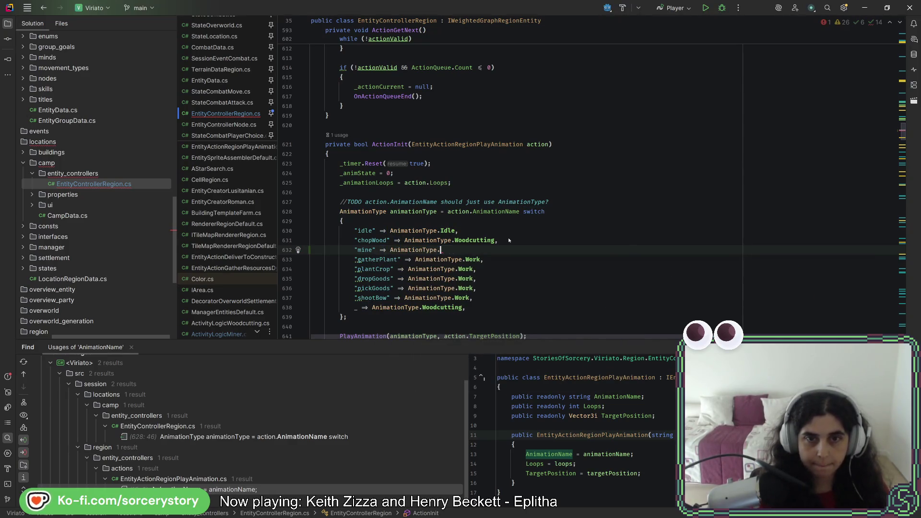
text(Mining,)
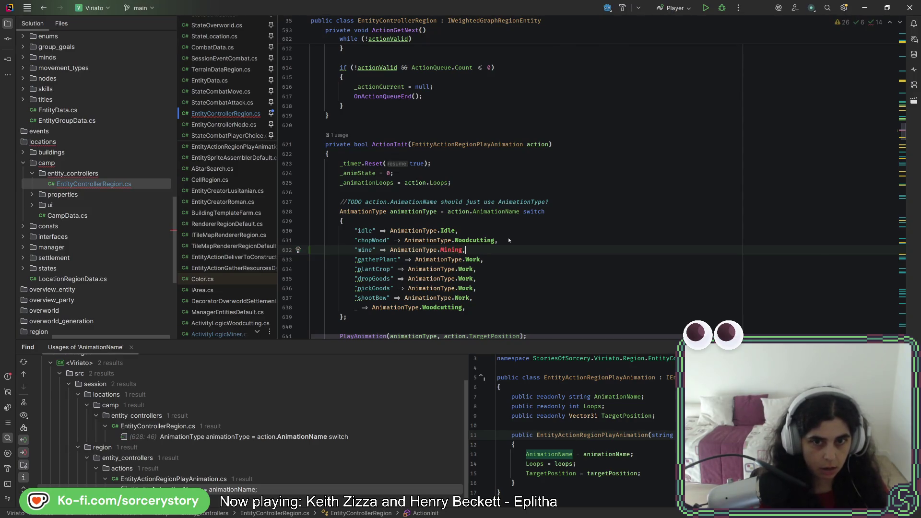
- Jump from Woodcutting to the AnimationType enum definition
click(472, 240)
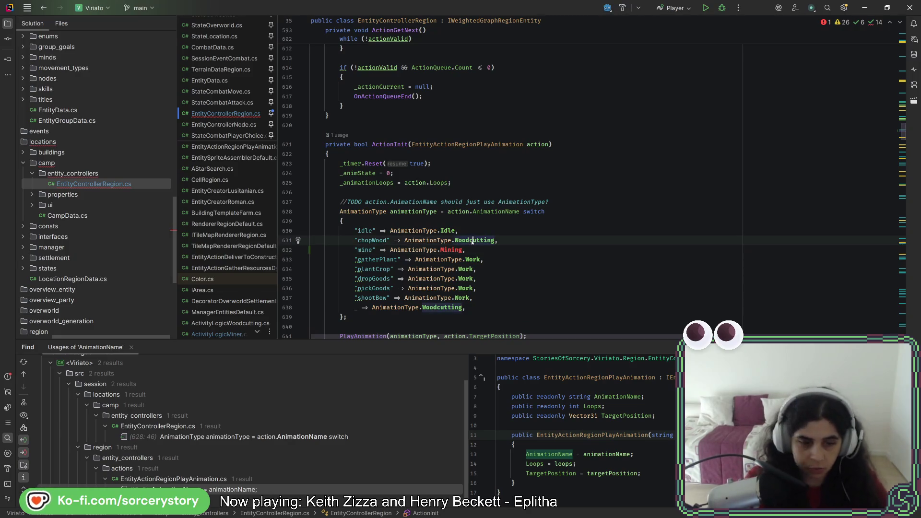
ctrl+click(473, 240)
click(416, 125)
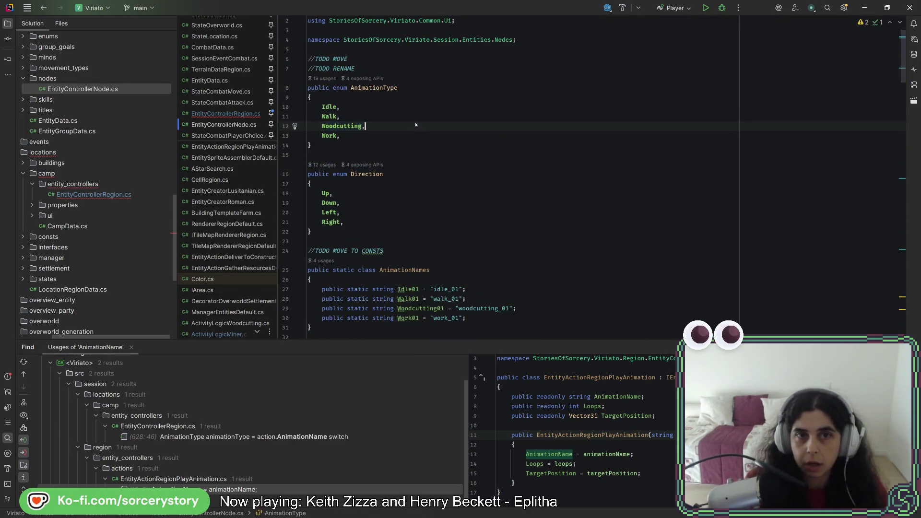
- Add a Mining member to the AnimationType enum by duplicating Woodcutting
key(ctrl+d)
key(Left)
double_click(350, 135)
text(Mining)
- Find usages of Woodcutting and go to its case in AnimationNameGet
click(375, 126)
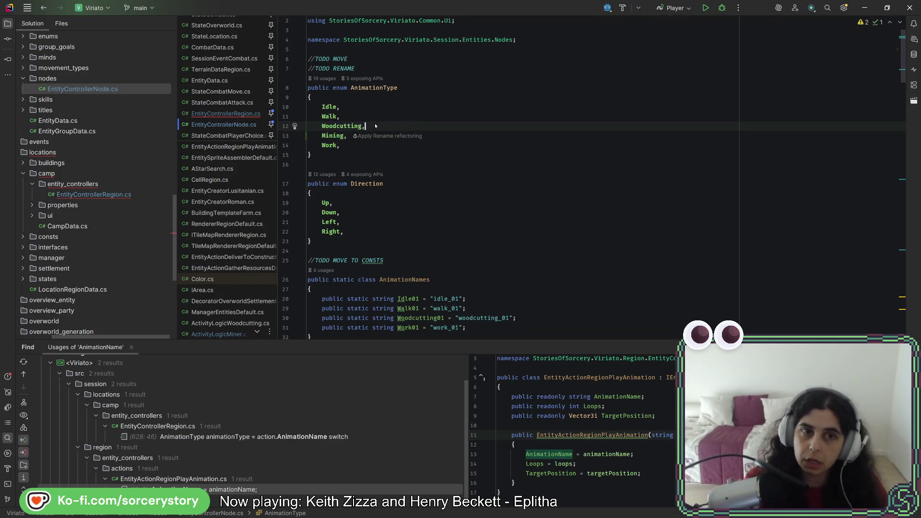
right_click(333, 124)
click(365, 186)
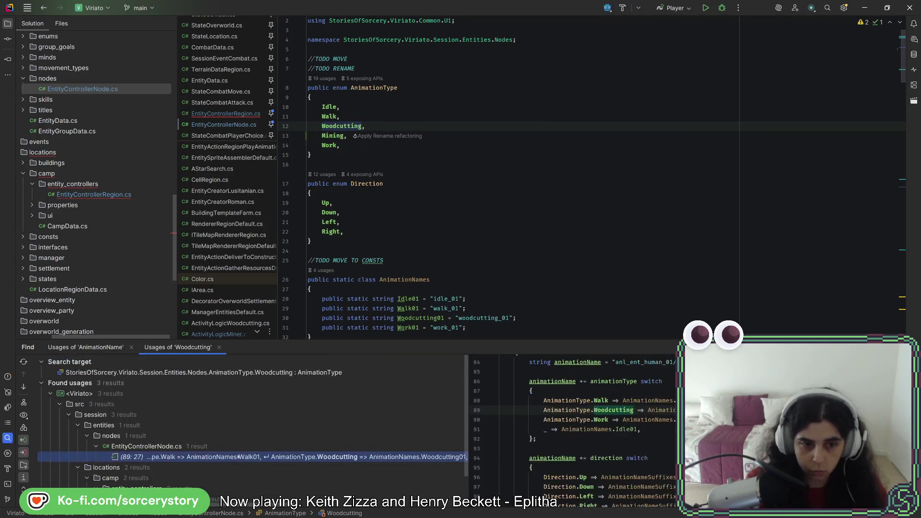
scroll(245, 451, down, 2)
click(625, 414)
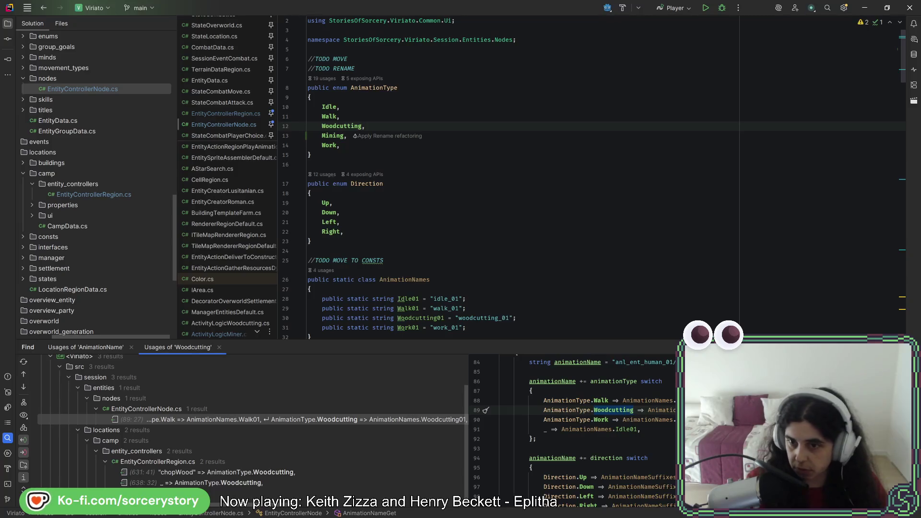
double_click(132, 420)
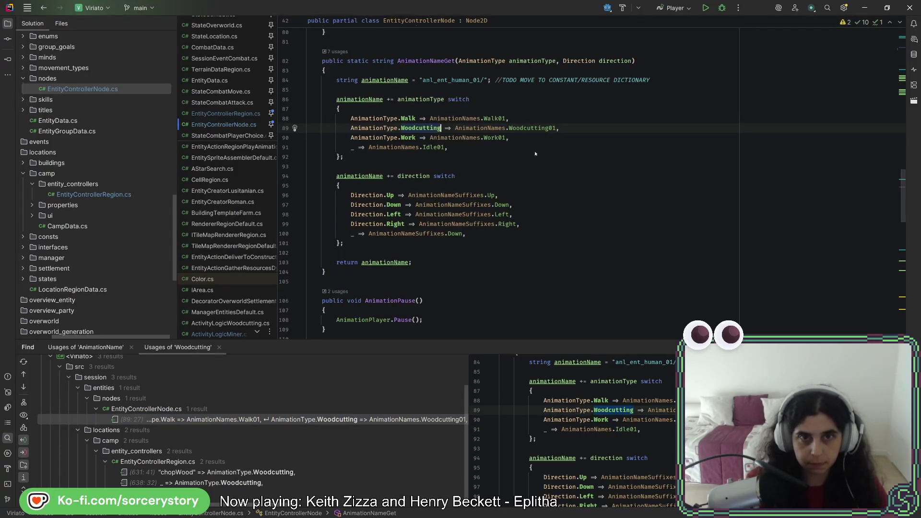
- Add the case AnimationType.Mining => AnimationNames.Mining01 below Woodcutting
key(Return)
text(ANima)
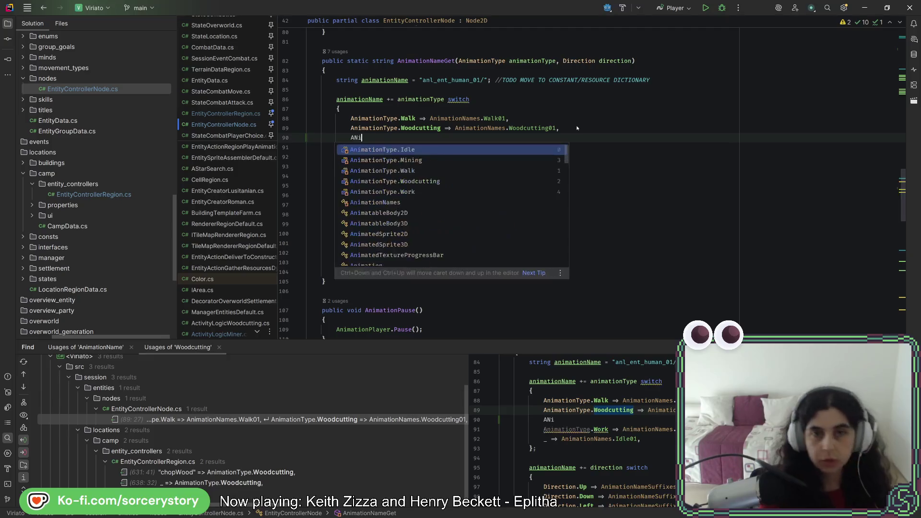
key(Down)
key(Down)
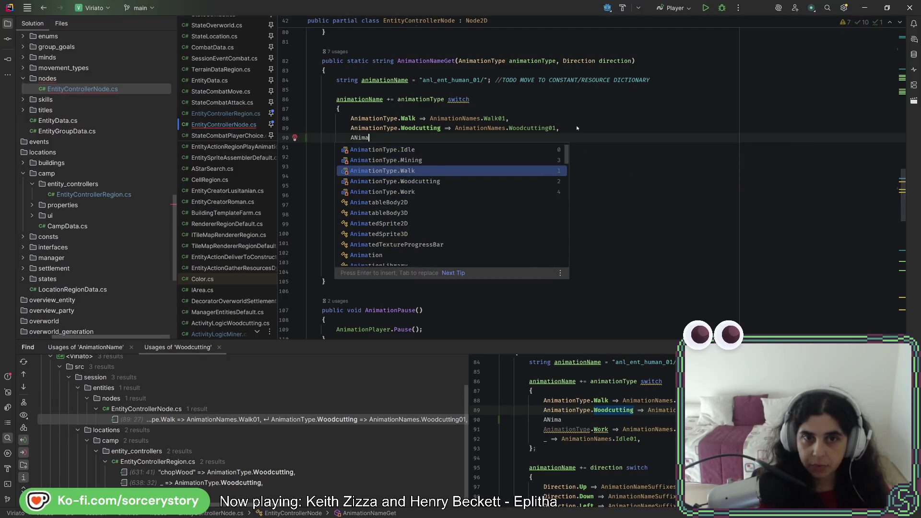
key(Up)
key(Return)
text(=> AnimationName)
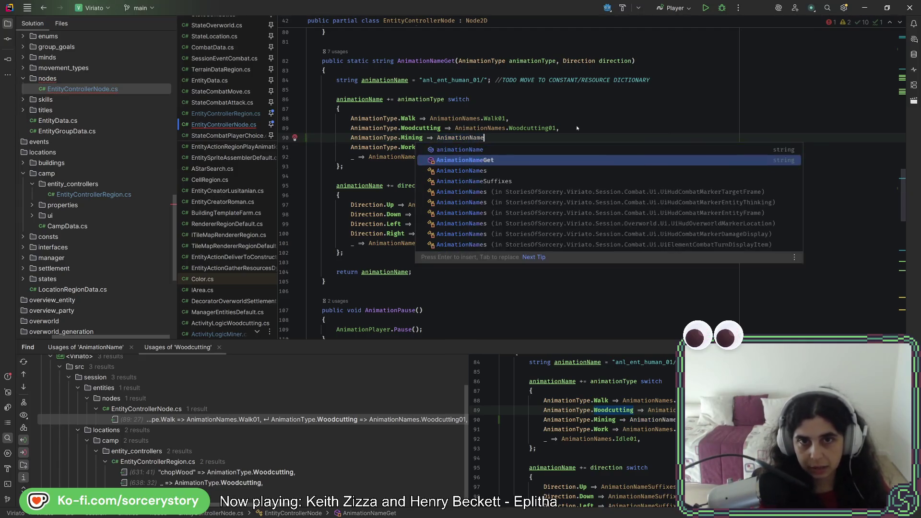
text(s.Minins)
key(BackSpace)
key(BackSpace)
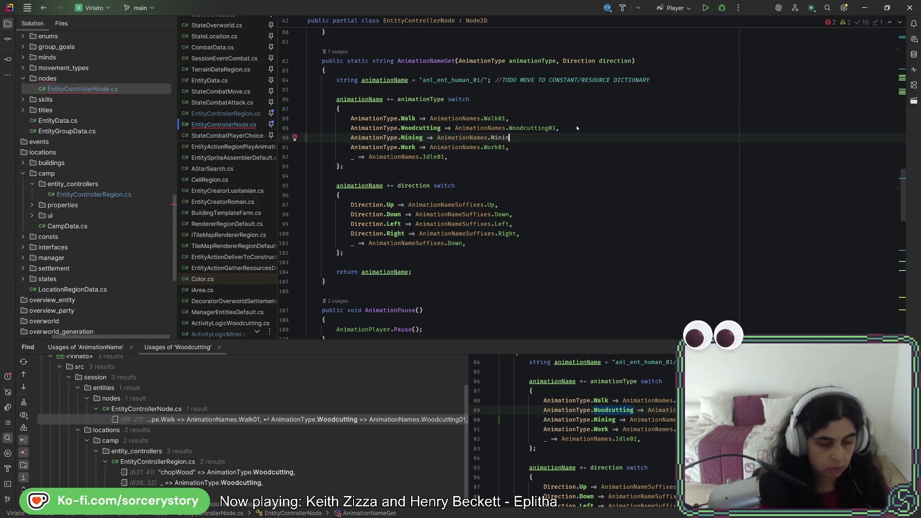
text(01,)
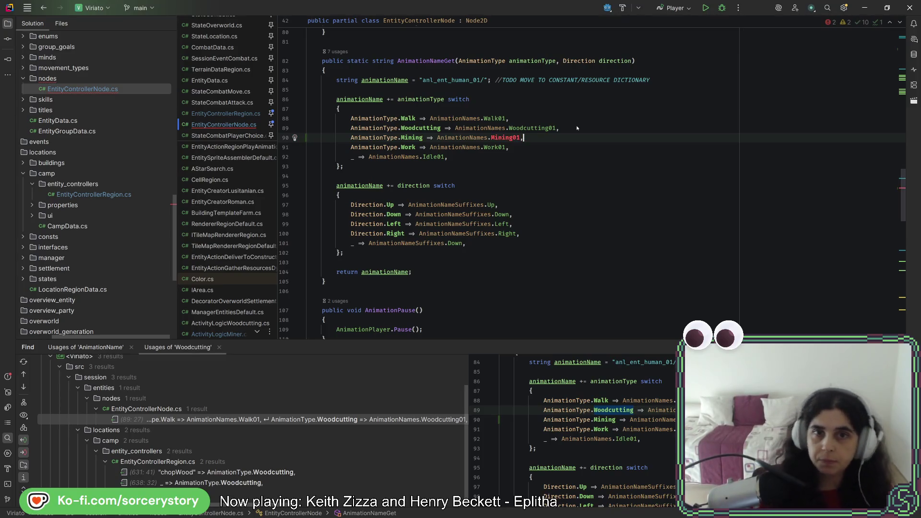
- Declare Mining01 = "mining_01" in AnimationNames by duplicating Woodcutting01
ctrl+click(533, 128)
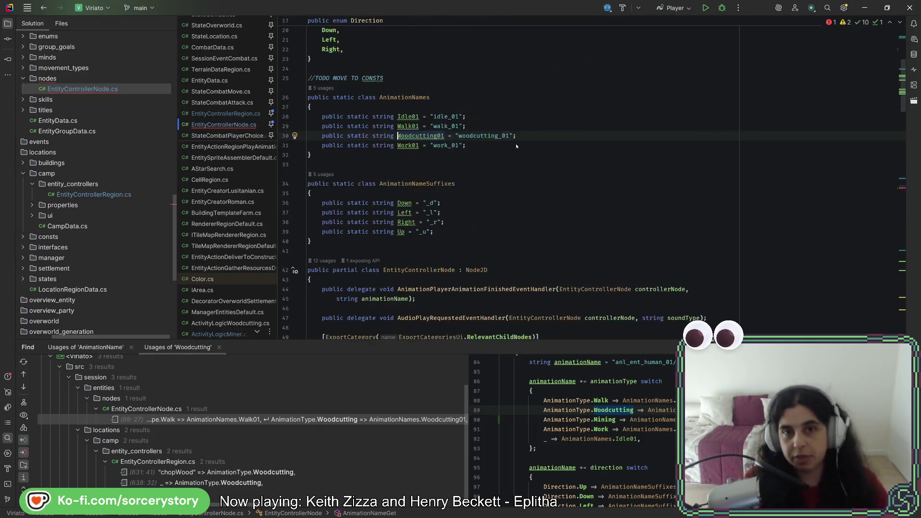
key(ctrl+d)
key(ctrl+Right)
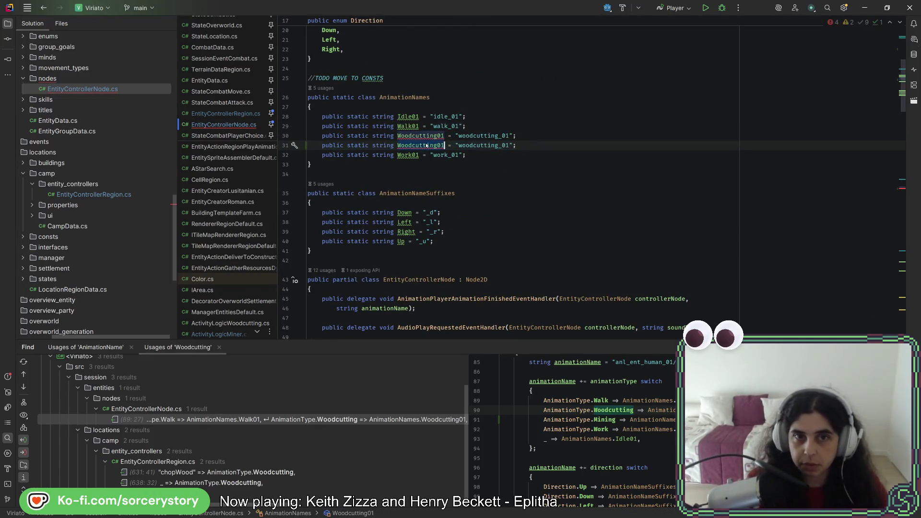
key(ctrl+BackSpace)
text(Mining)
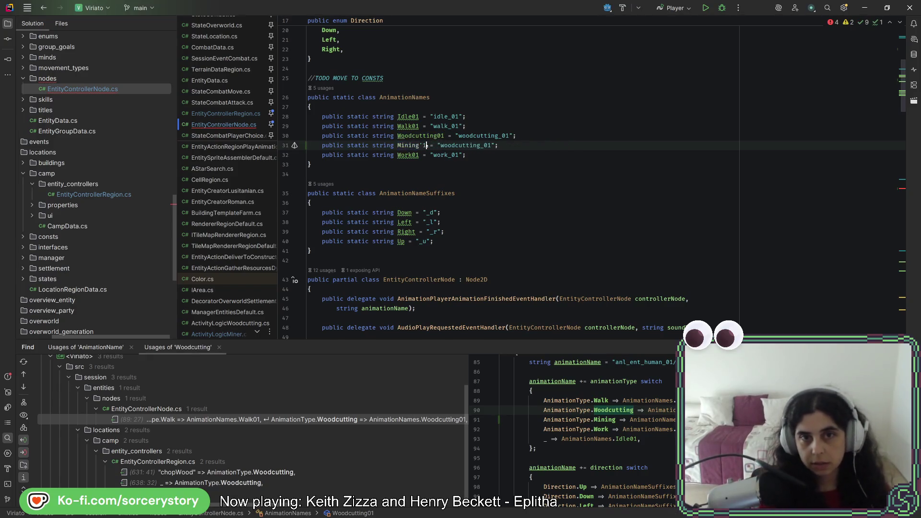
text(01)
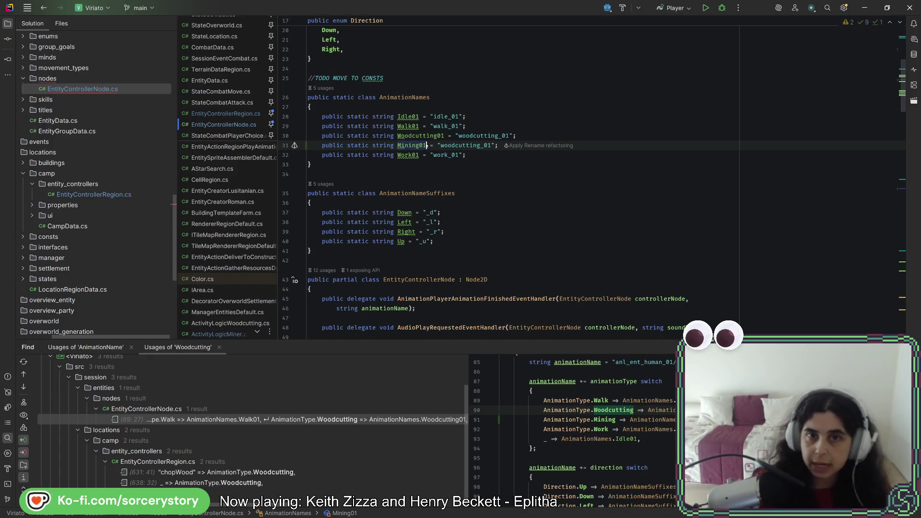
drag(481, 146, 443, 148)
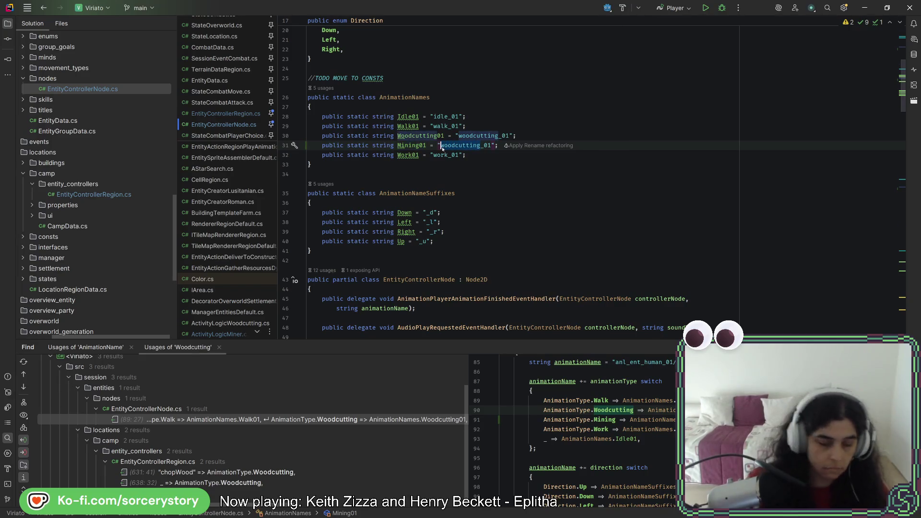
text(mining)
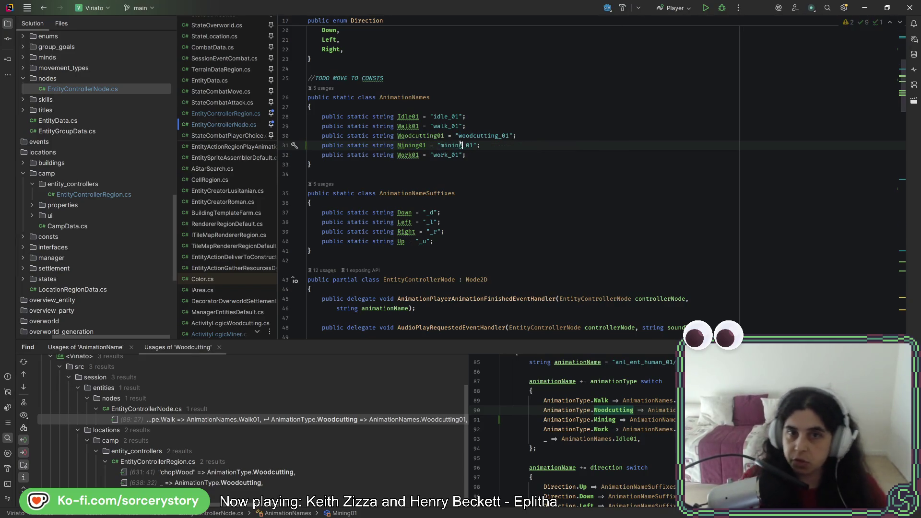
key(alt+Tab)
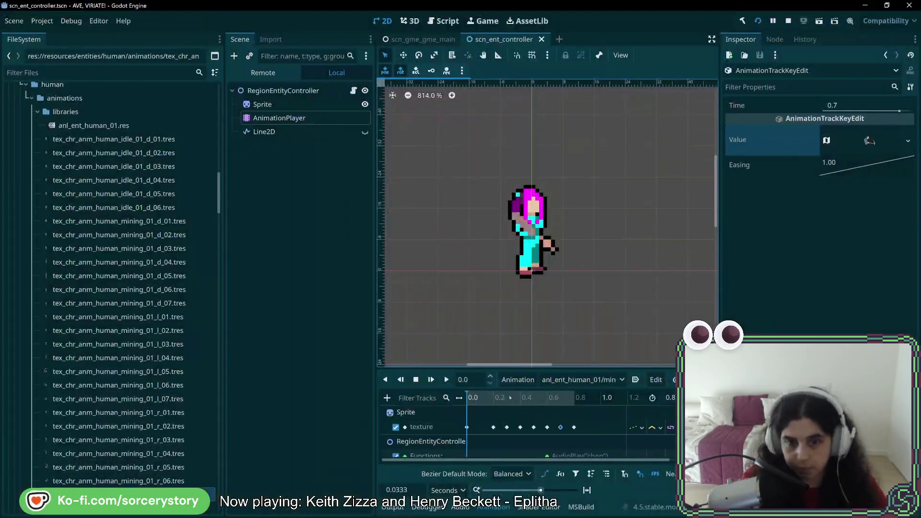
click(583, 379)
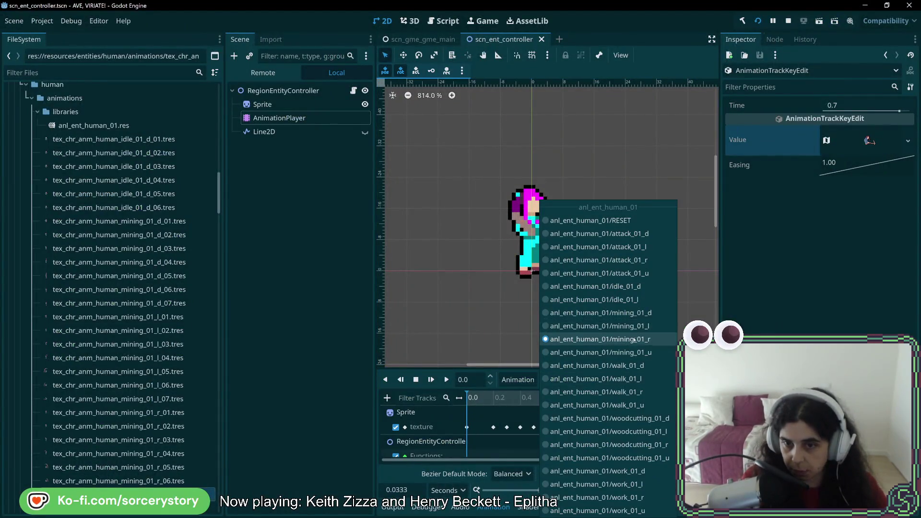
key(alt+Tab)
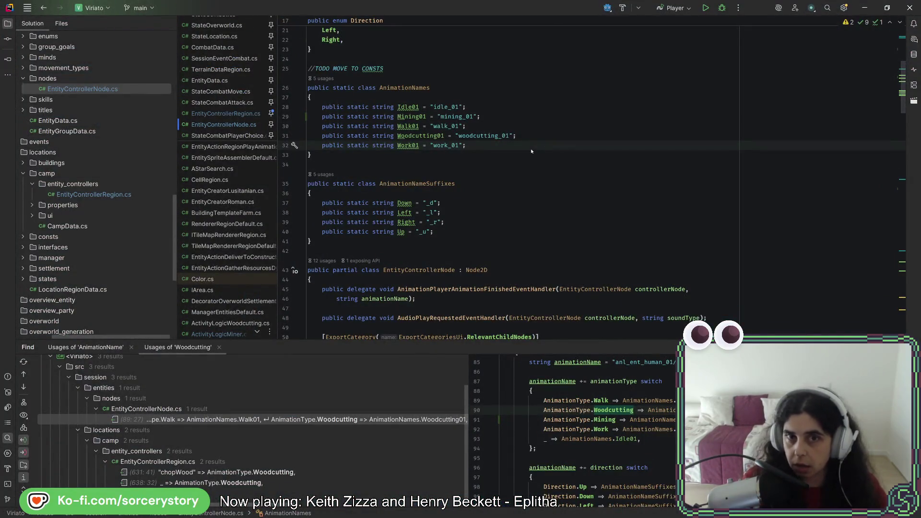
click(535, 126)
click(532, 108)
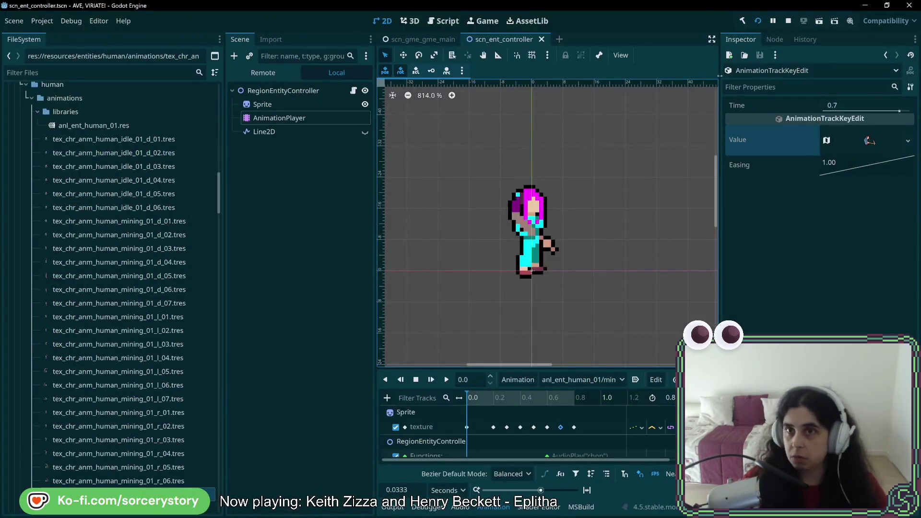
click(788, 20)
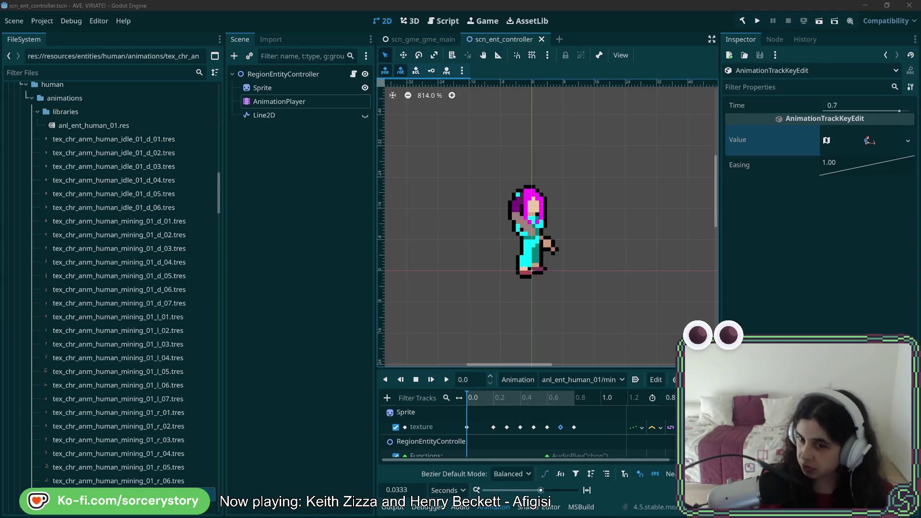
- Run the project and start a New Game from the main menu
click(758, 21)
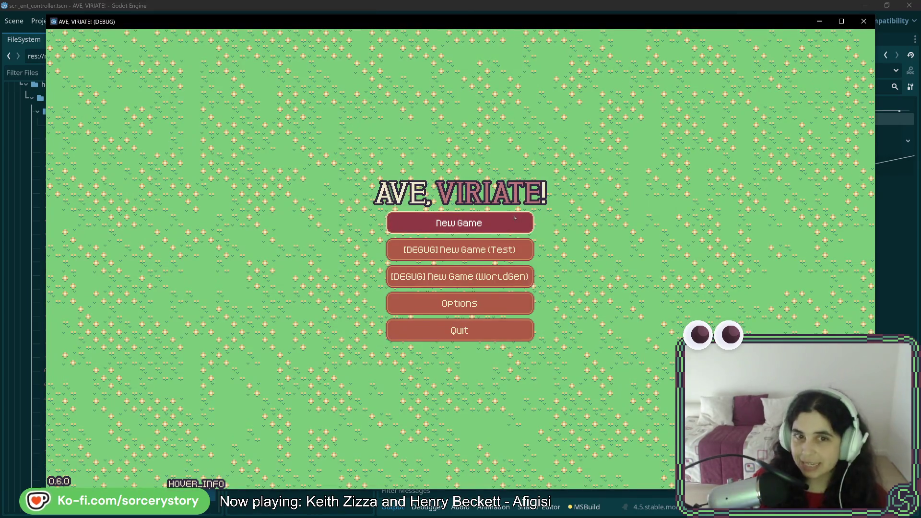
click(515, 218)
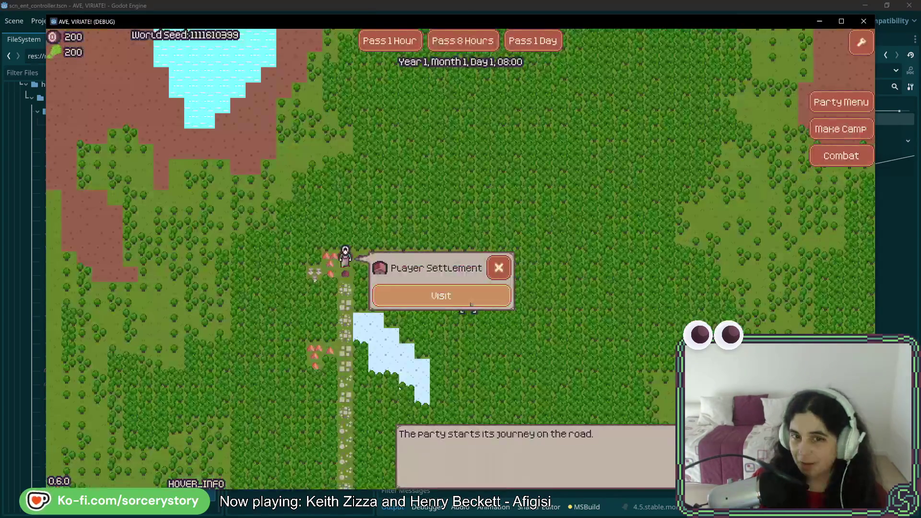
- Choose Visit on the Player Settlement popup to enter the base
click(460, 294)
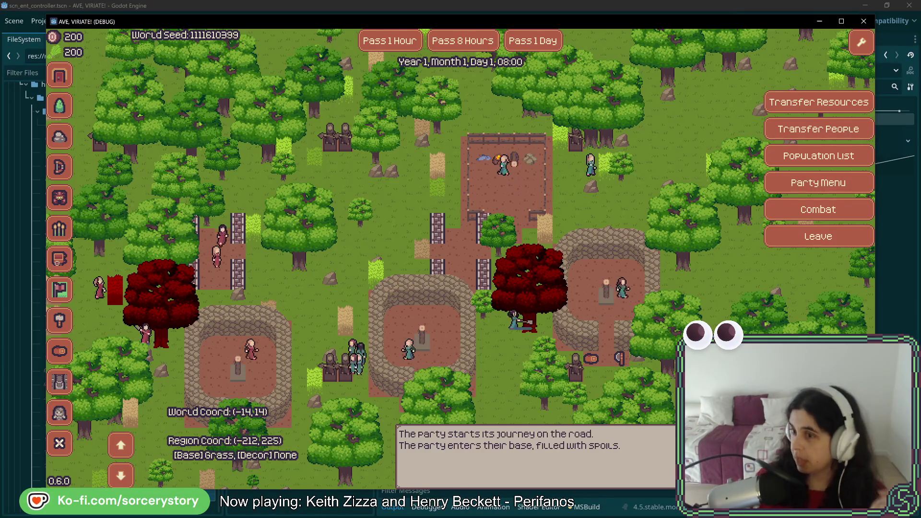
mouse_move(492, 248)
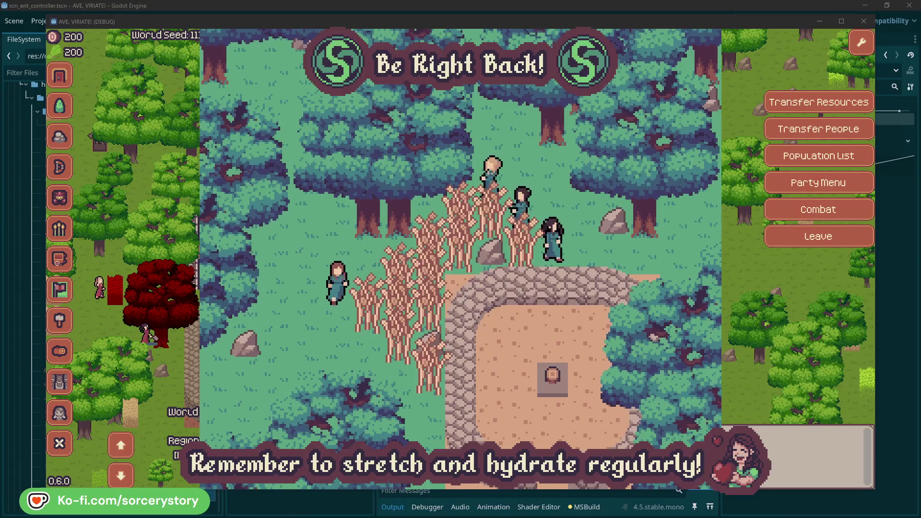
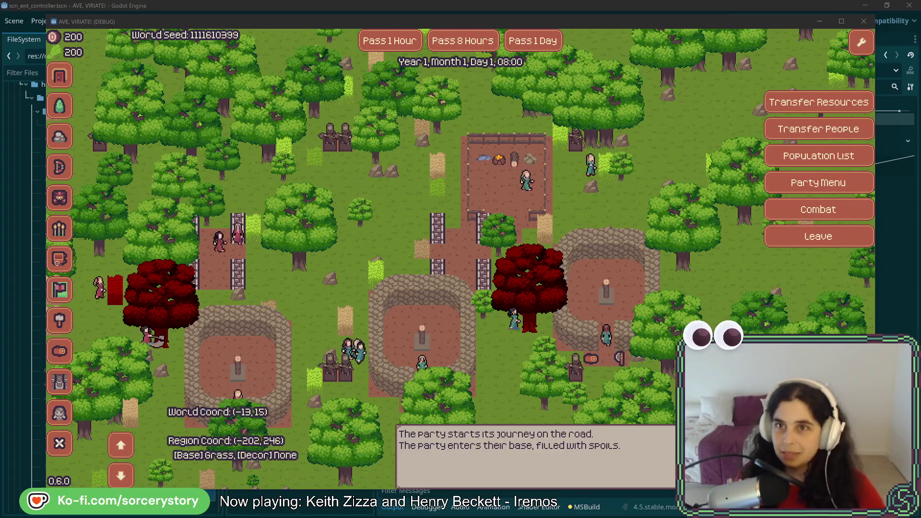
- Pass three days so the clock reaches Year 1, Month 1, Day 4, 08:00
click(698, 26)
key(w)
key(d)
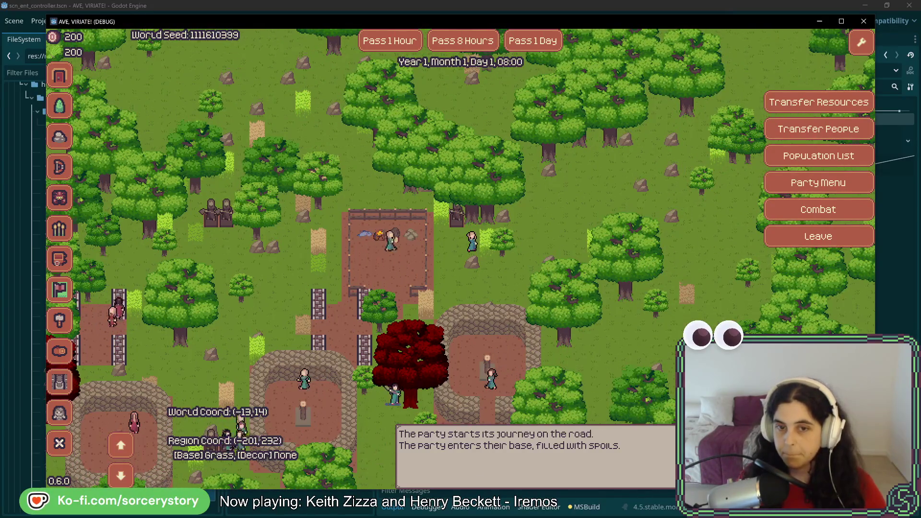
key(s)
key(d)
key(s)
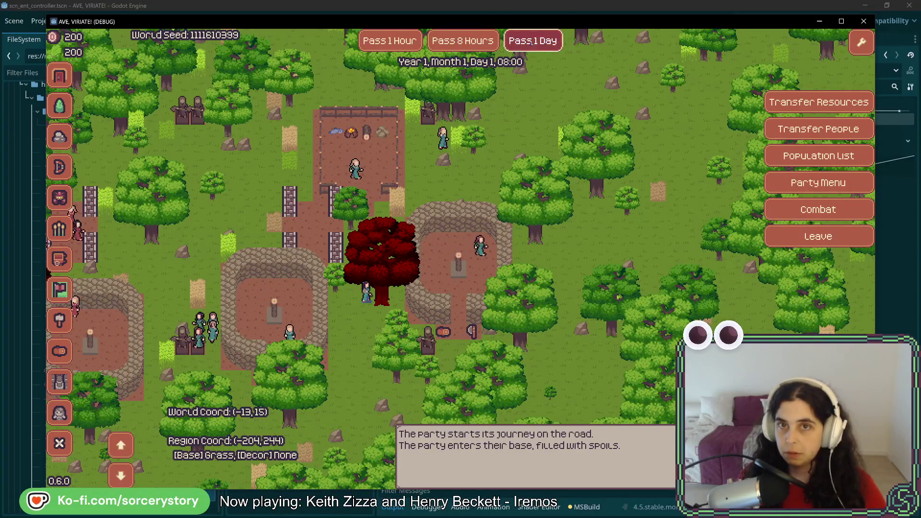
click(531, 41)
click(530, 41)
click(530, 42)
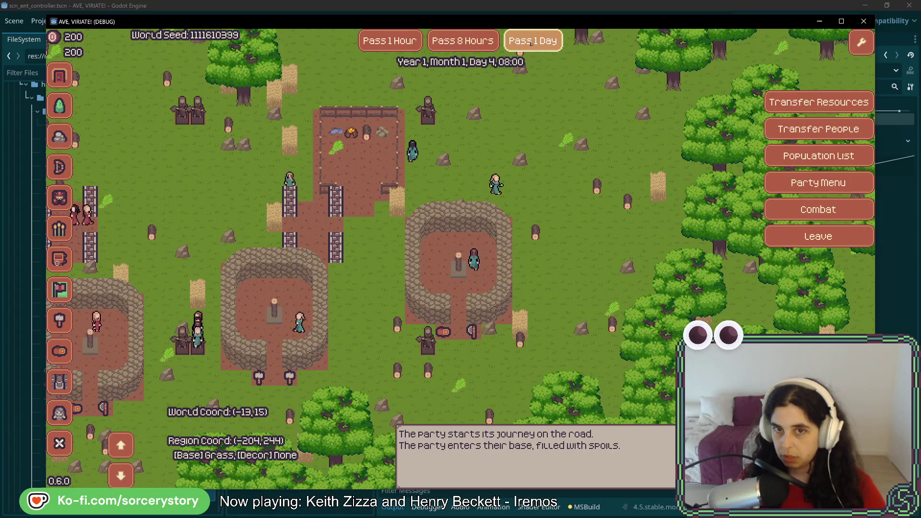
- Pan north to open ground and pick the Stone Hut building
key(w)
key(d)
key(w)
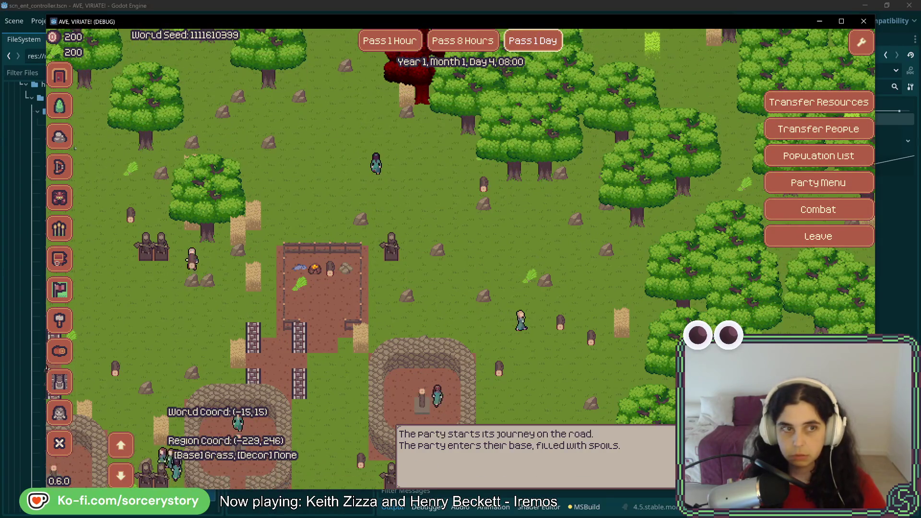
key(w)
click(60, 141)
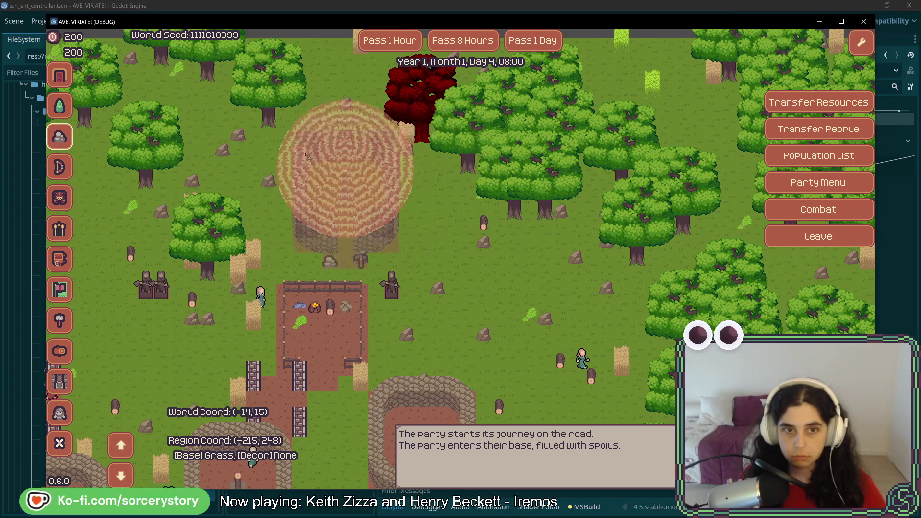
- Place the Stone Hut just north of the warehouse
click(288, 148)
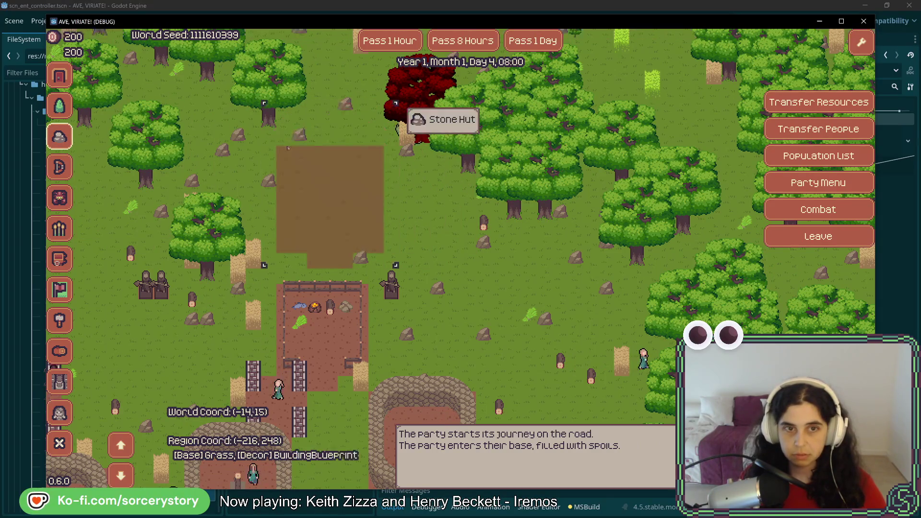
key(a)
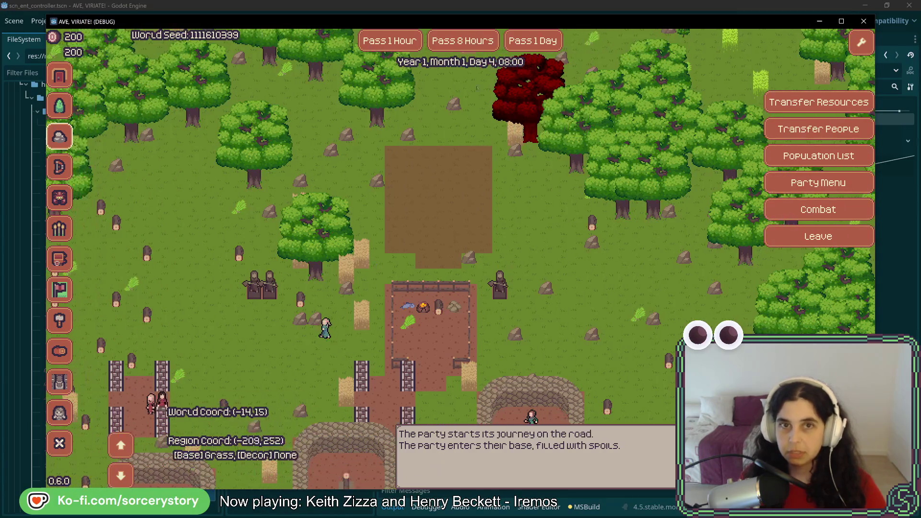
key(s)
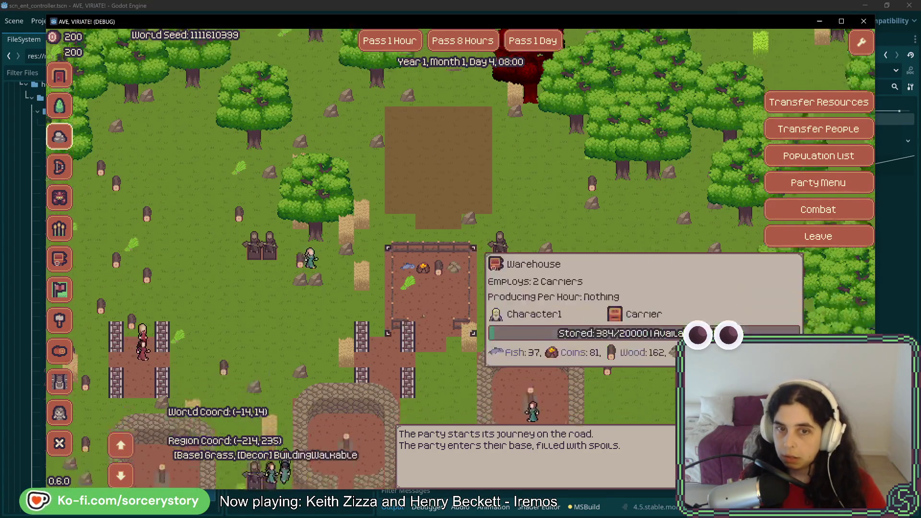
- Remove three workers from the Forester
click(624, 231)
click(625, 232)
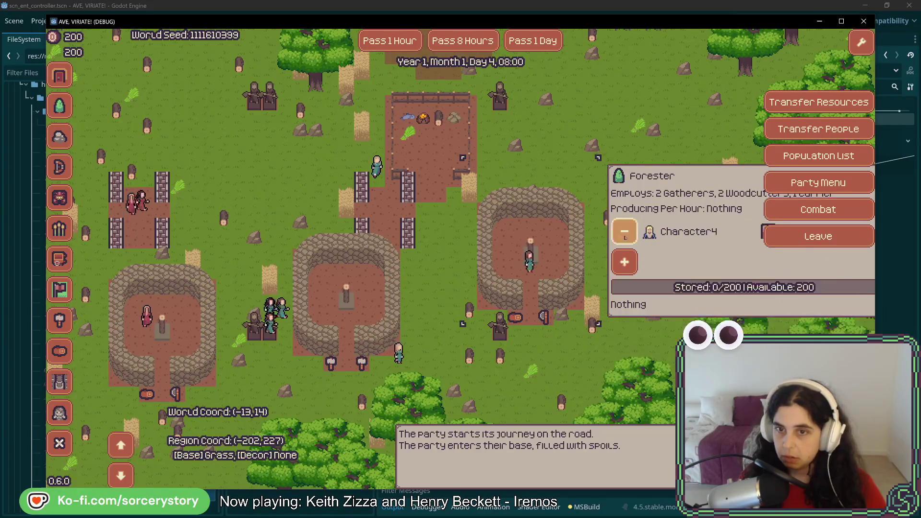
click(624, 231)
click(346, 288)
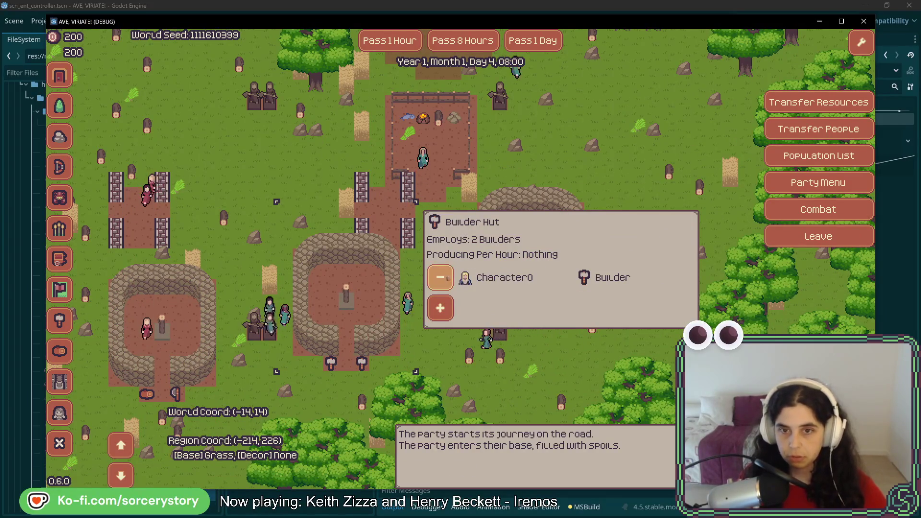
click(432, 140)
key(w)
- Pass five hours until the hut is built at Day 4, 14:00
click(400, 42)
click(400, 42)
click(401, 43)
click(401, 42)
click(401, 42)
click(400, 42)
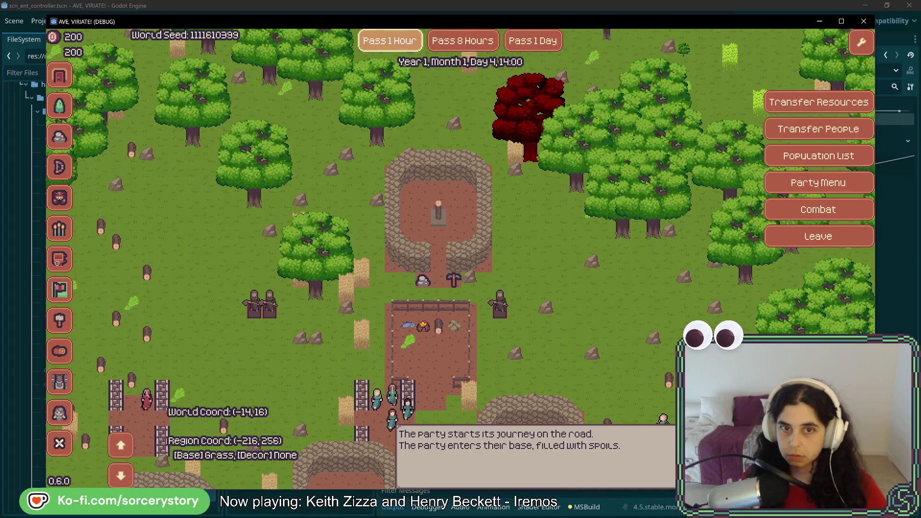
- Assign Character2 as the new Stone Hut's Stone Miner and close its panel
click(460, 163)
click(532, 193)
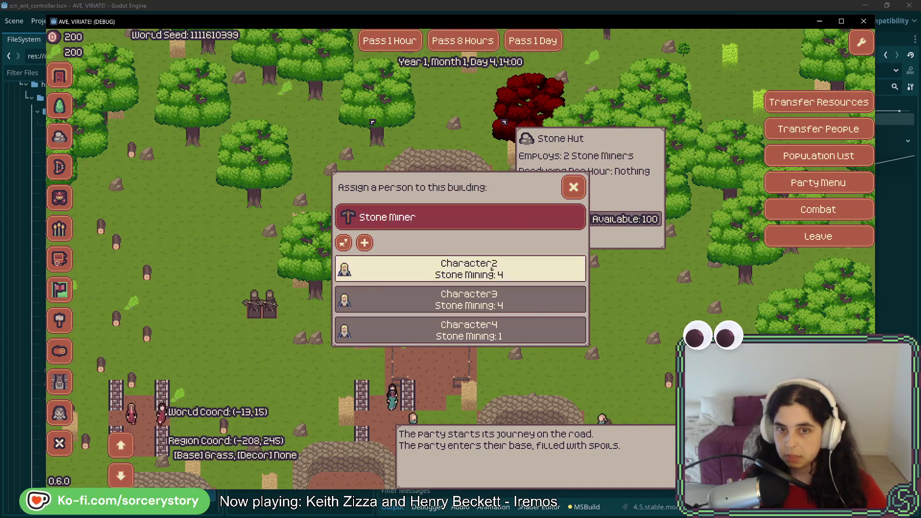
click(480, 269)
click(609, 311)
key(w)
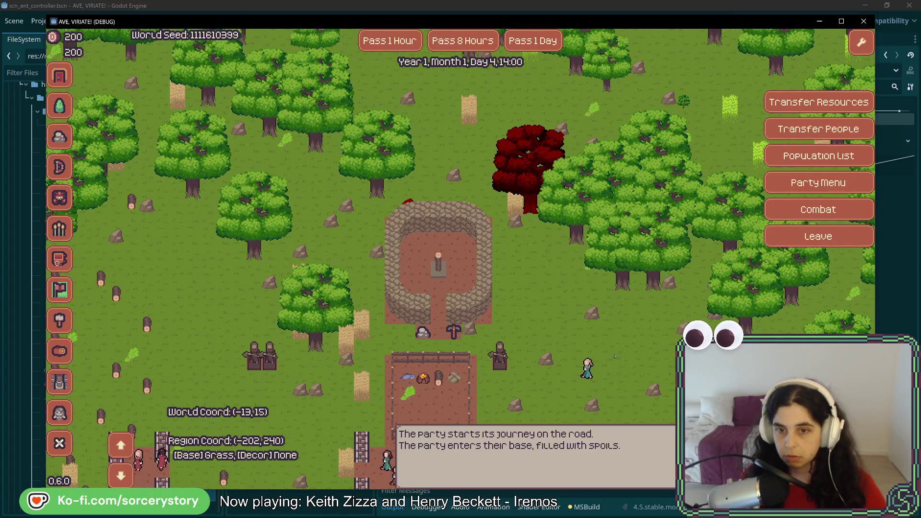
mouse_move(566, 363)
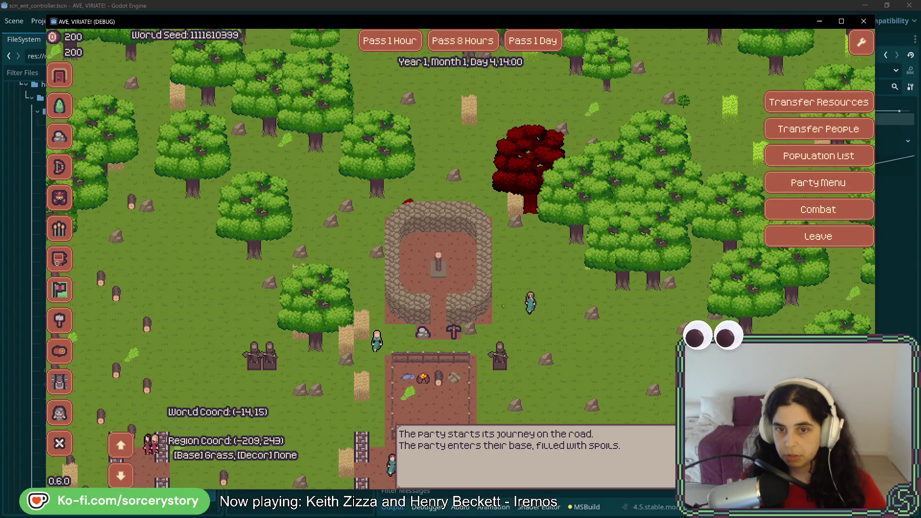
key(w)
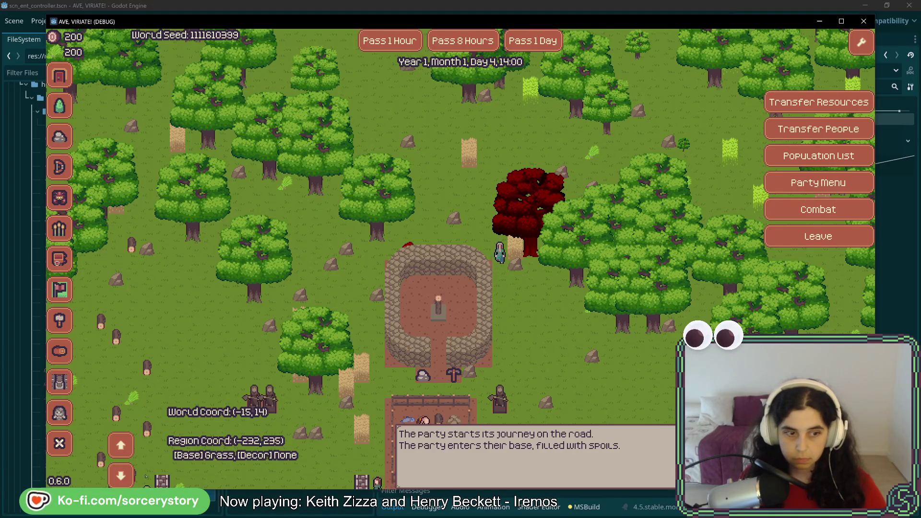
- Drop to the lower map level, pass one hour to 15:00, and inspect the Stone Hut's empty storage
click(121, 475)
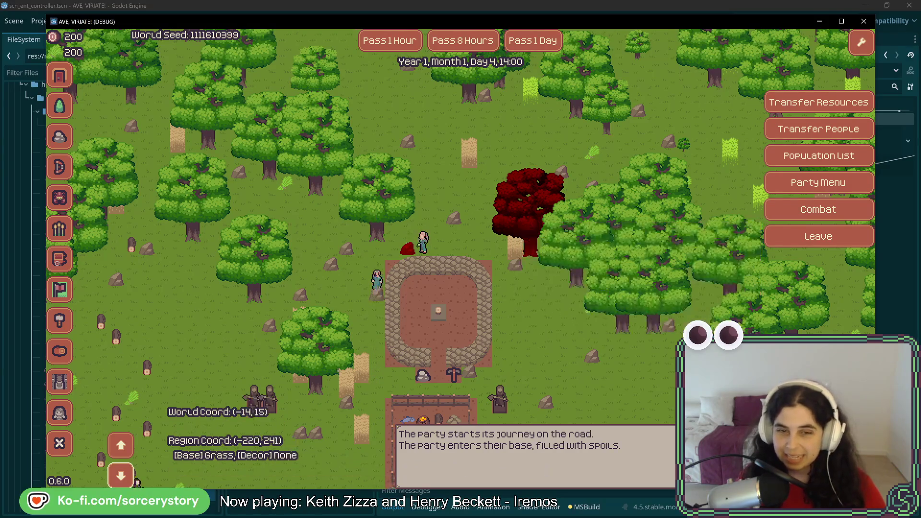
mouse_move(425, 264)
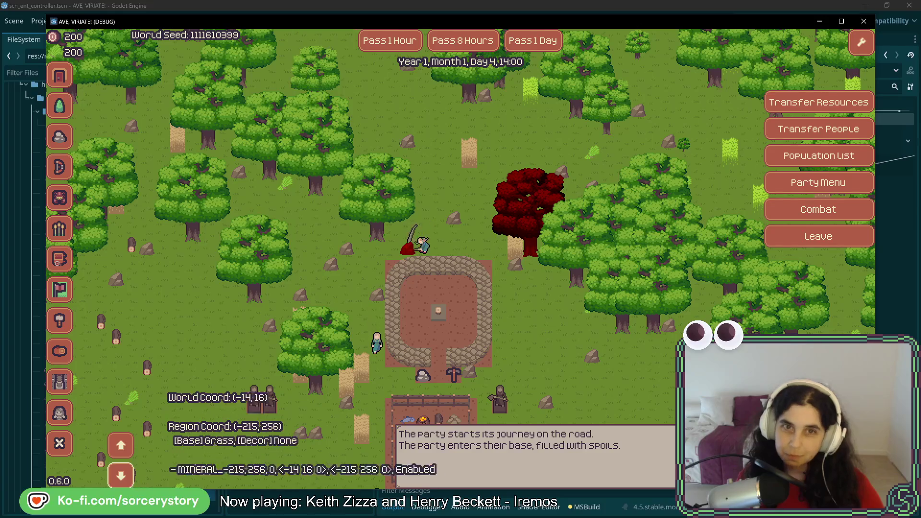
click(397, 48)
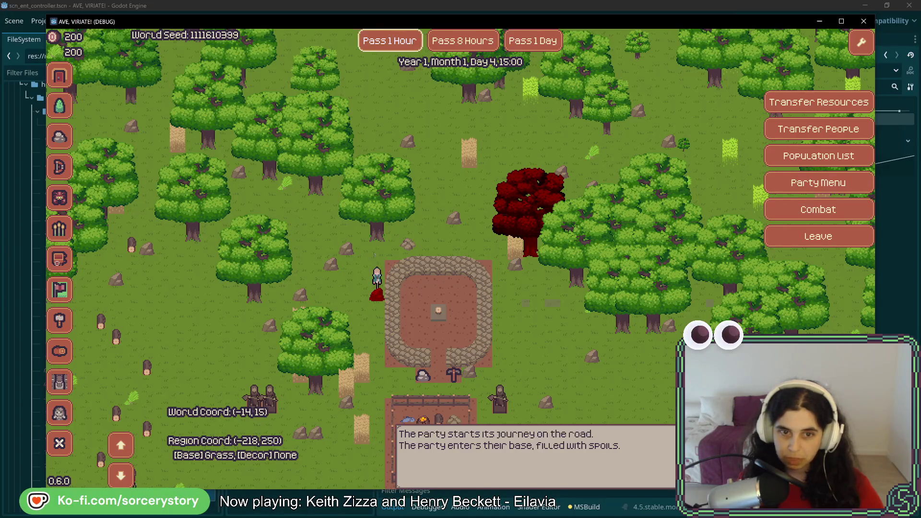
click(383, 320)
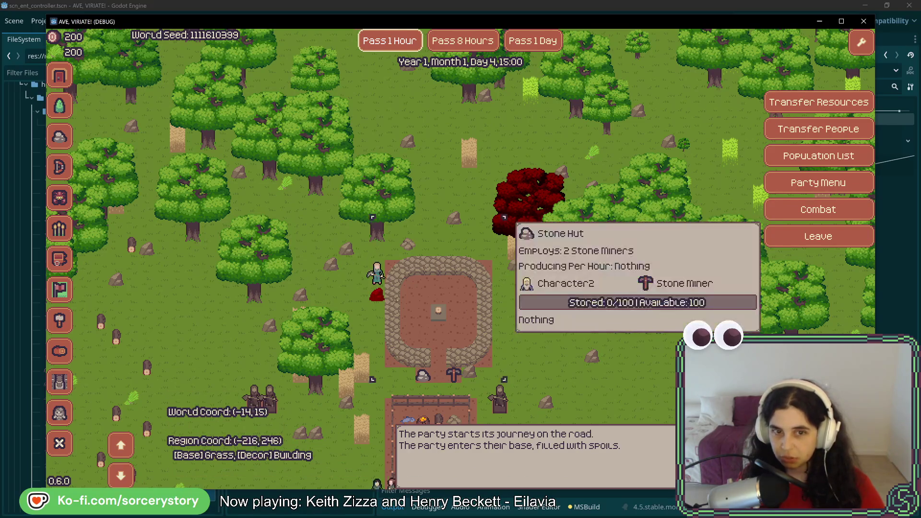
- Pass the hours overnight to Day 5, 07:00
click(394, 45)
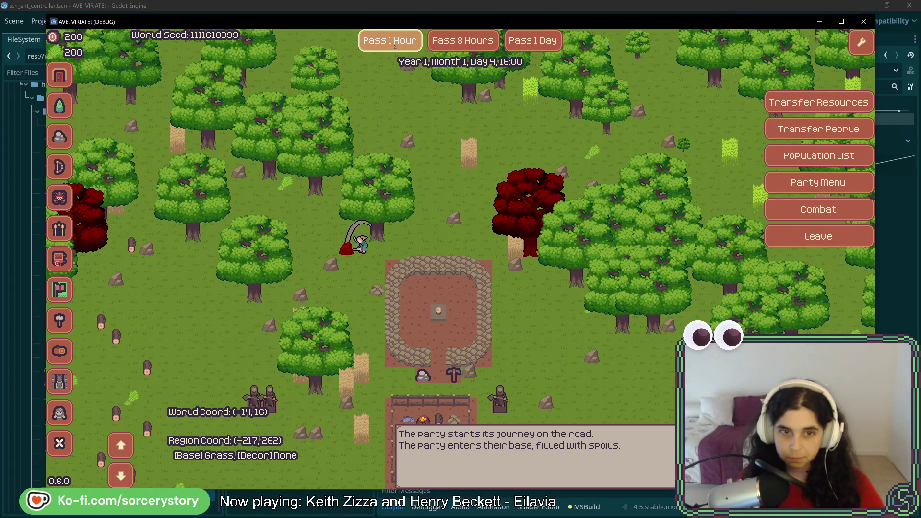
click(394, 46)
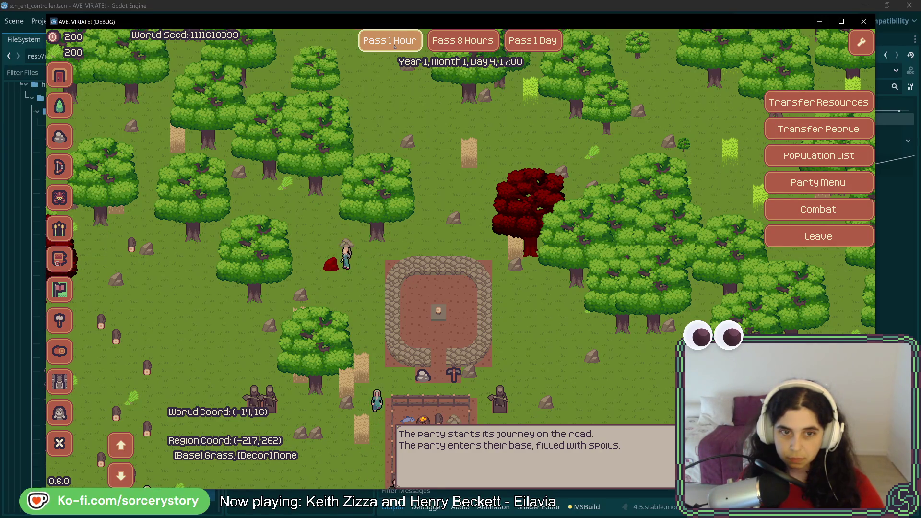
click(395, 45)
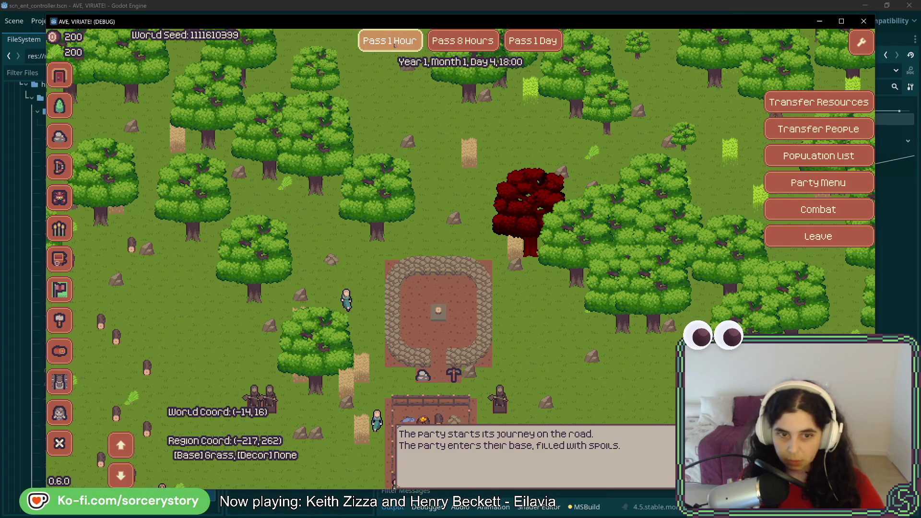
key(Down)
click(394, 46)
click(394, 45)
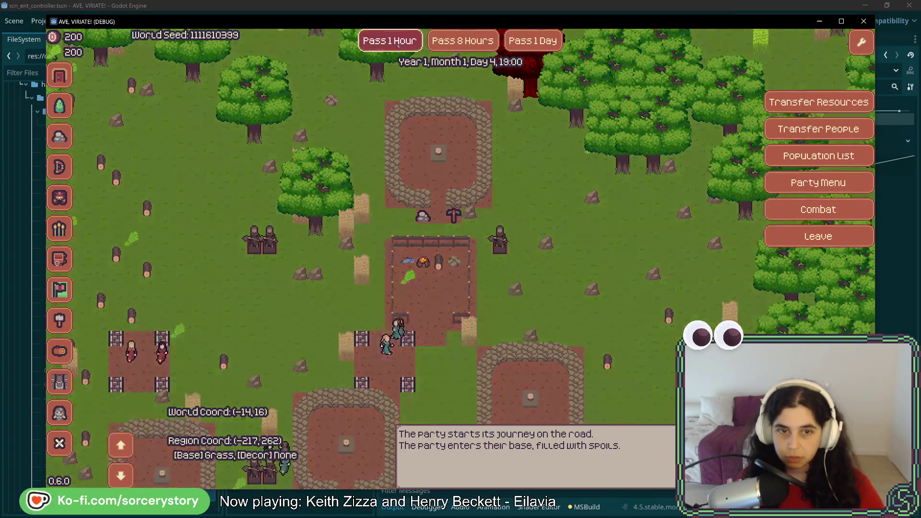
click(394, 46)
click(395, 45)
double_click(398, 45)
double_click(398, 45)
click(397, 45)
double_click(397, 45)
click(397, 46)
click(397, 45)
- Confirm the Stone Hut still shows Stored 0/100, then pass another hour
key(Up)
mouse_move(471, 256)
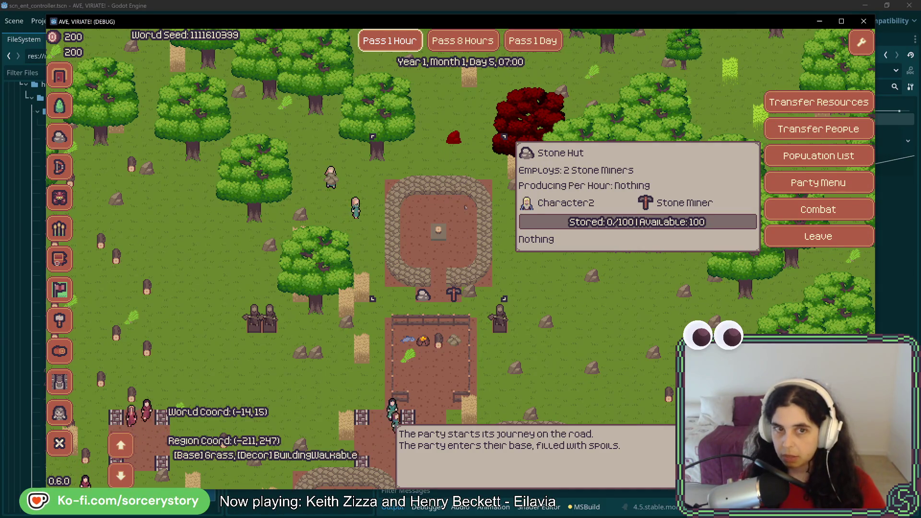
key(Up)
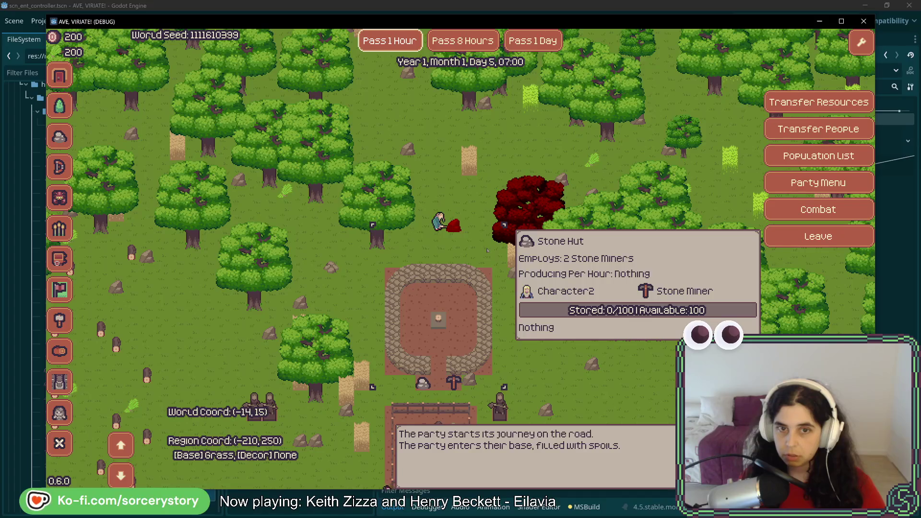
click(396, 38)
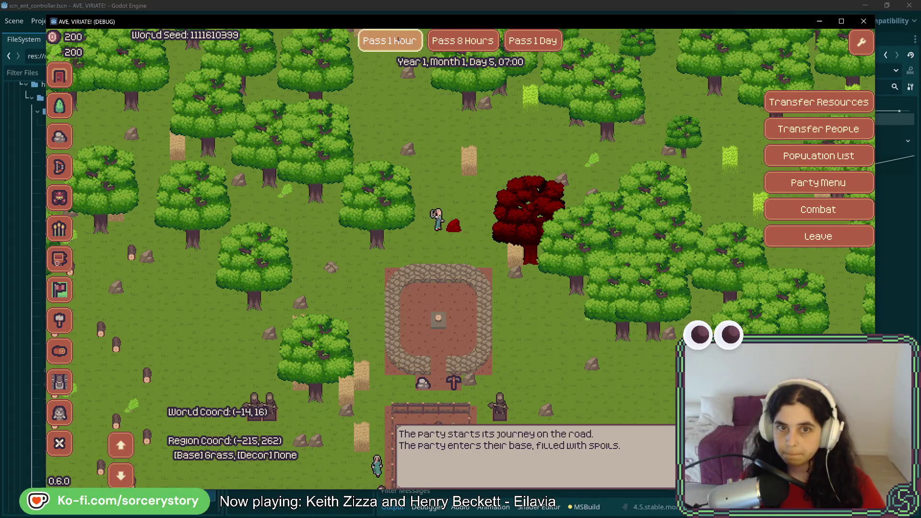
- Advance the clock eight hours from Day 5, 11:00
key(a)
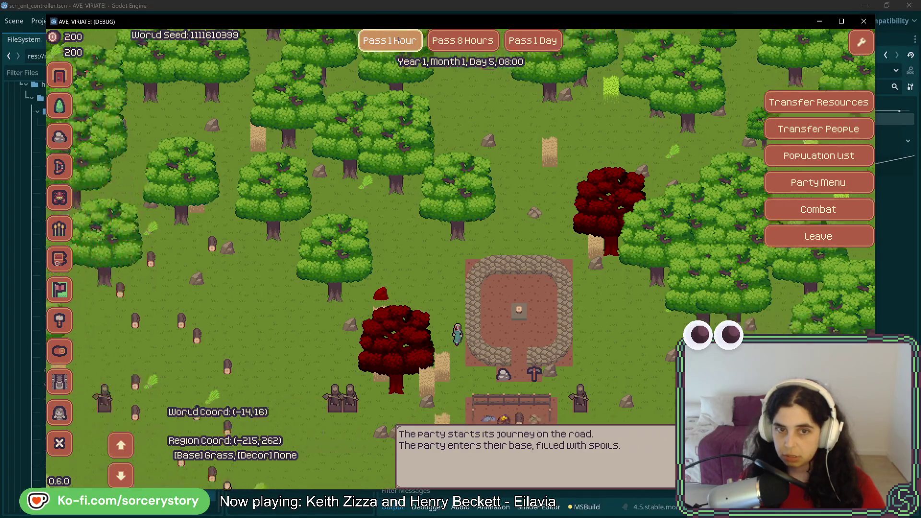
key(s)
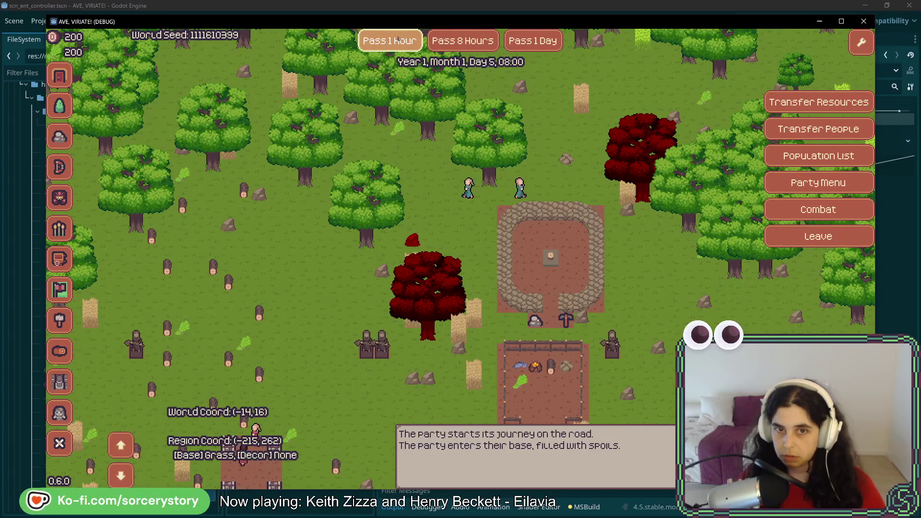
click(398, 39)
click(398, 39)
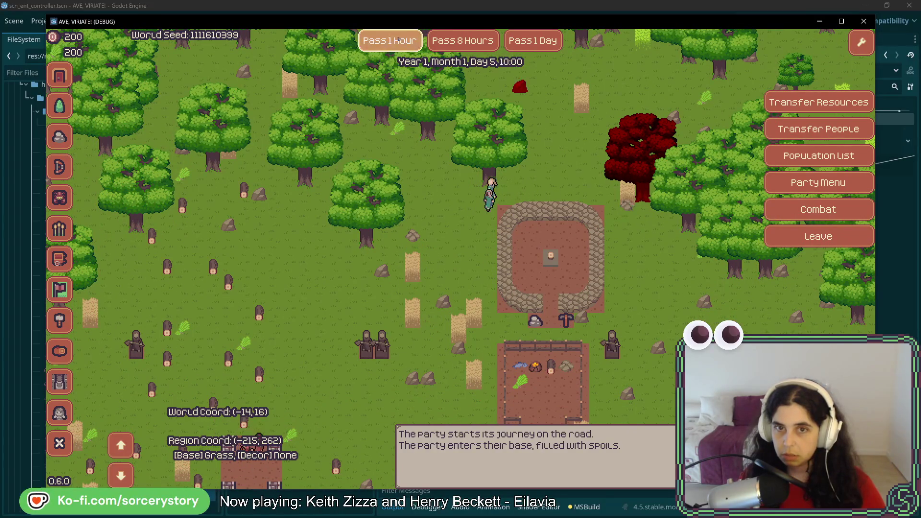
key(d)
key(w)
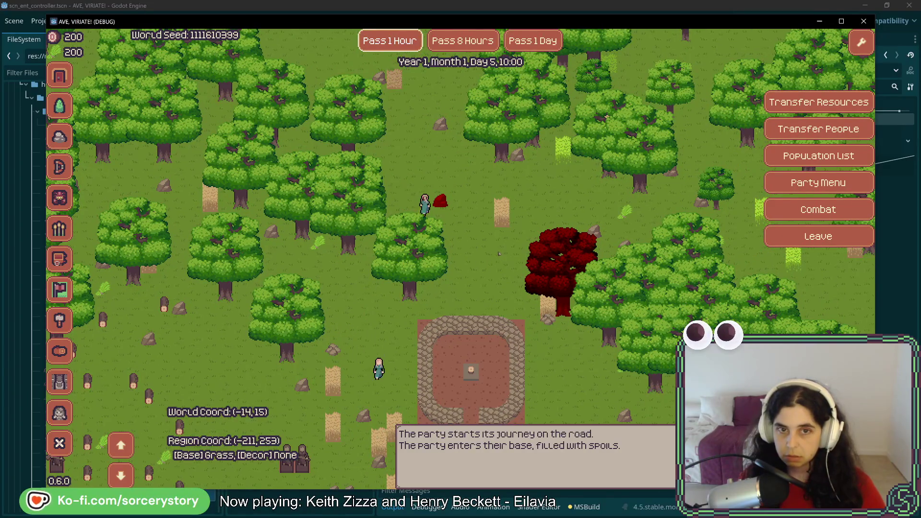
click(391, 41)
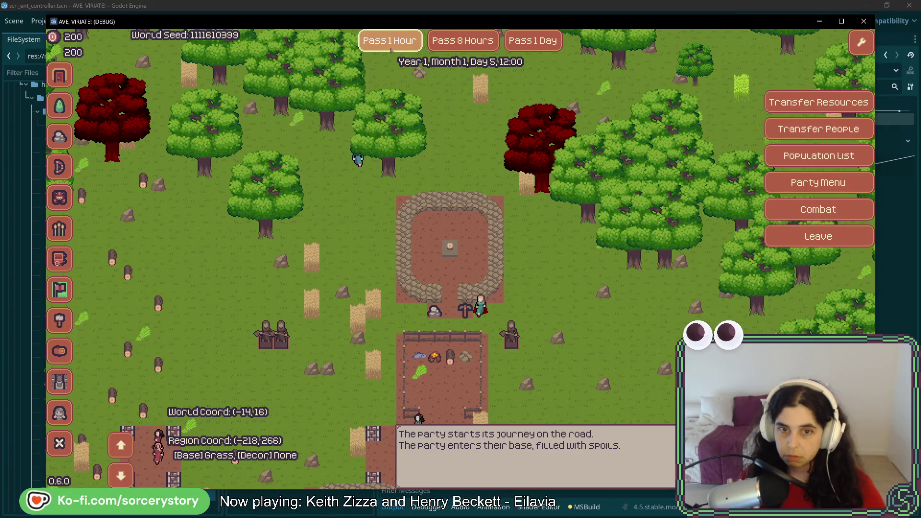
click(392, 48)
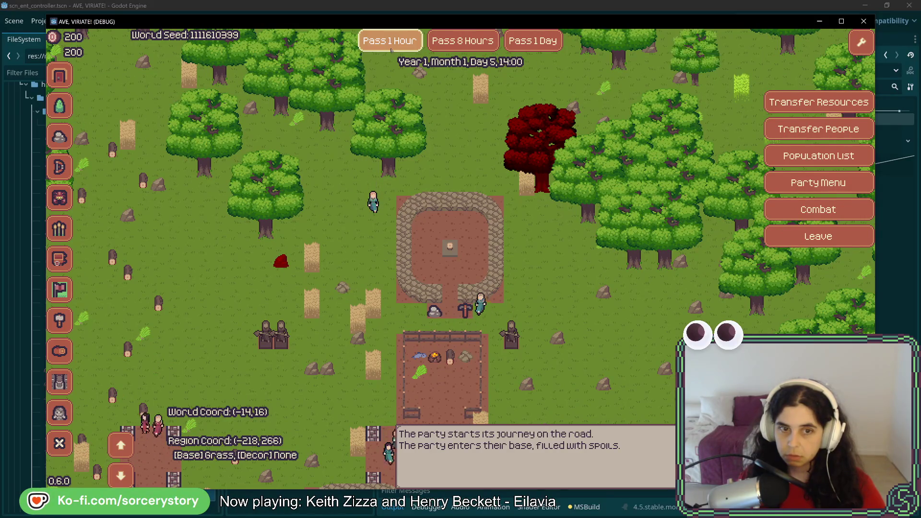
click(391, 40)
click(391, 41)
click(392, 48)
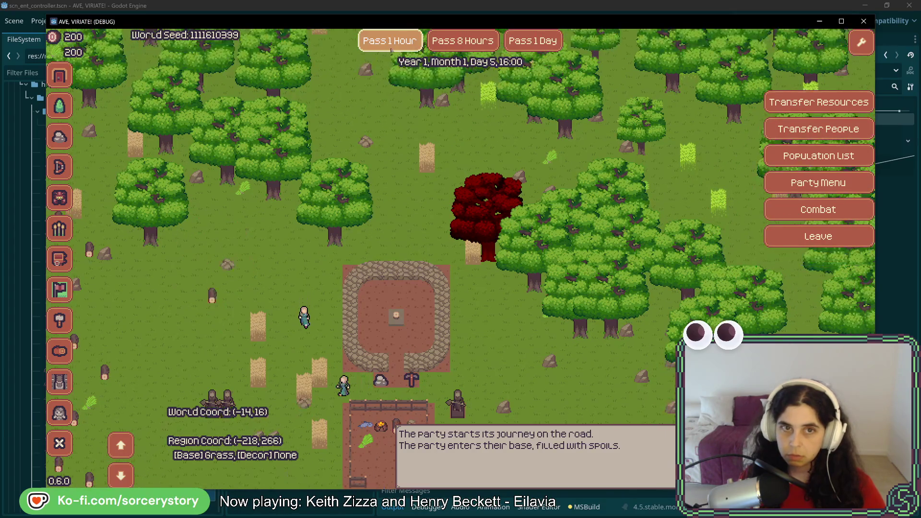
click(392, 48)
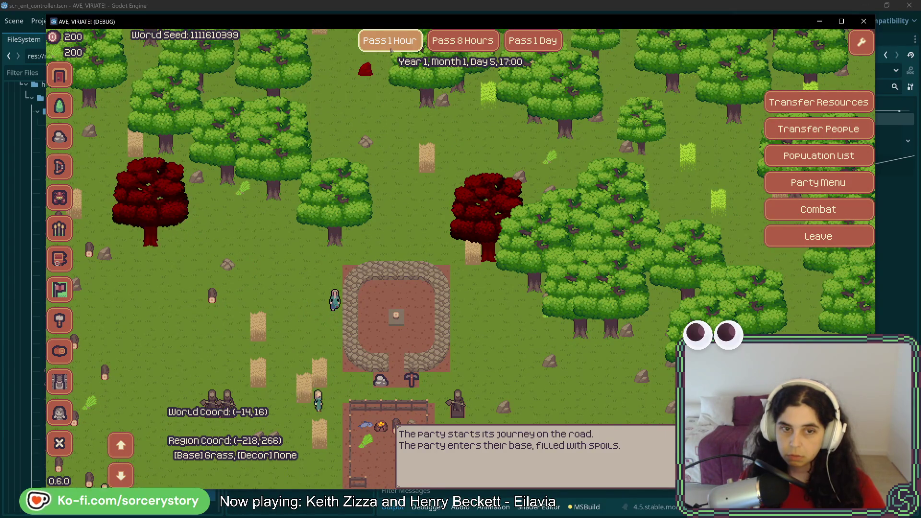
key(Up)
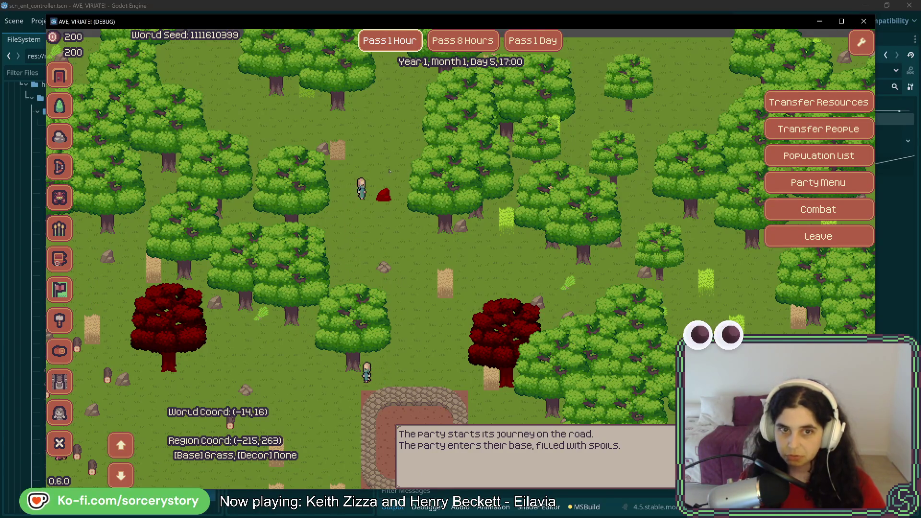
- Pass eleven more hours through the night
click(389, 45)
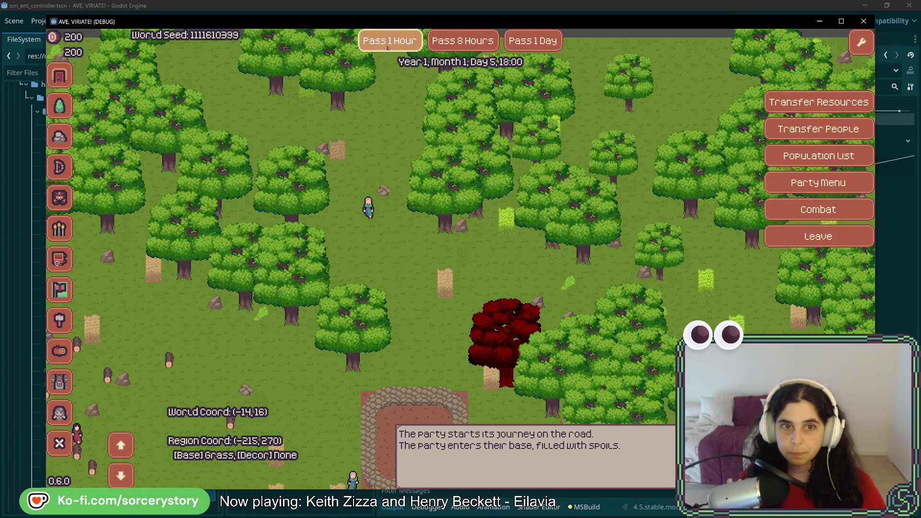
click(389, 46)
click(389, 46)
click(389, 45)
click(389, 45)
click(389, 46)
click(388, 45)
click(389, 46)
click(388, 45)
click(388, 45)
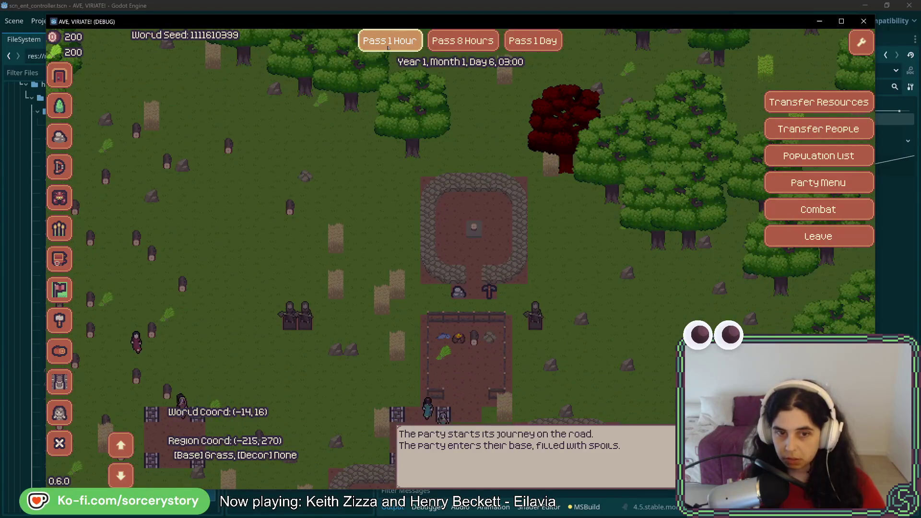
click(388, 45)
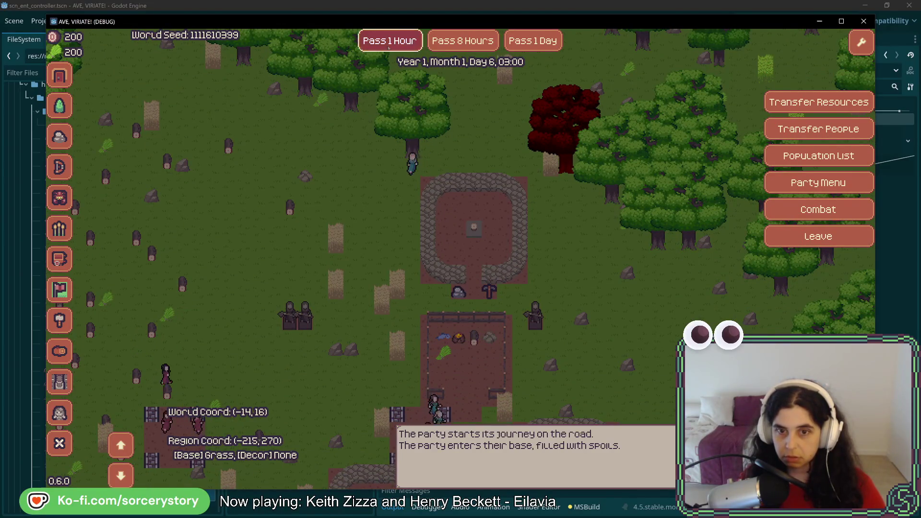
click(389, 45)
click(388, 46)
click(389, 46)
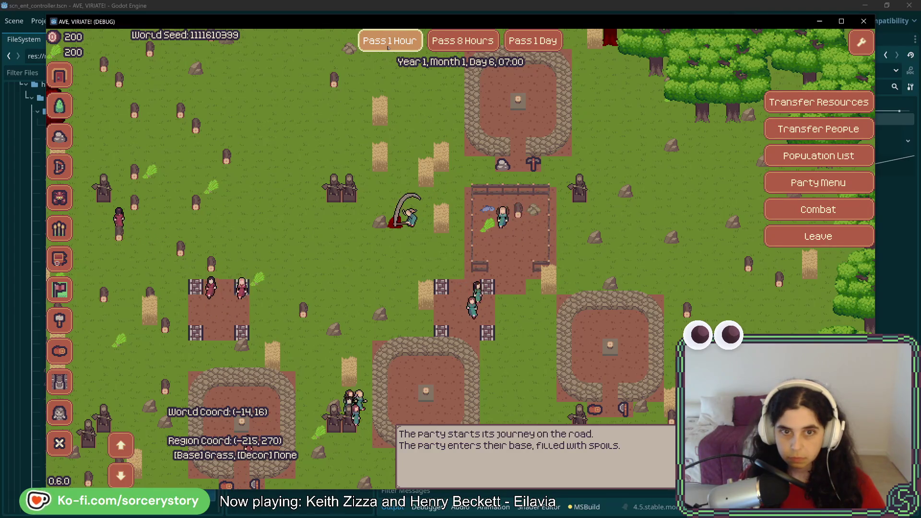
click(389, 45)
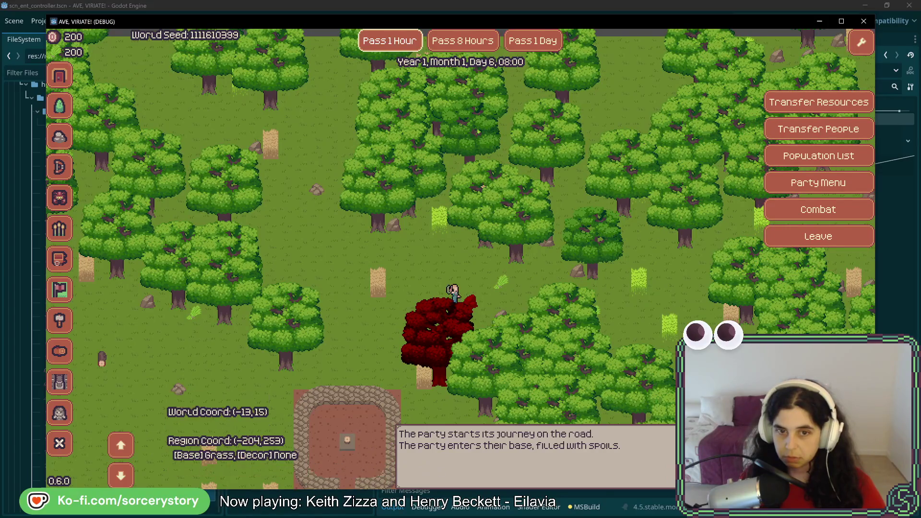
- Pass the final hours to Day 6, 13:00 and bring the stone hut back into view
click(378, 42)
click(378, 42)
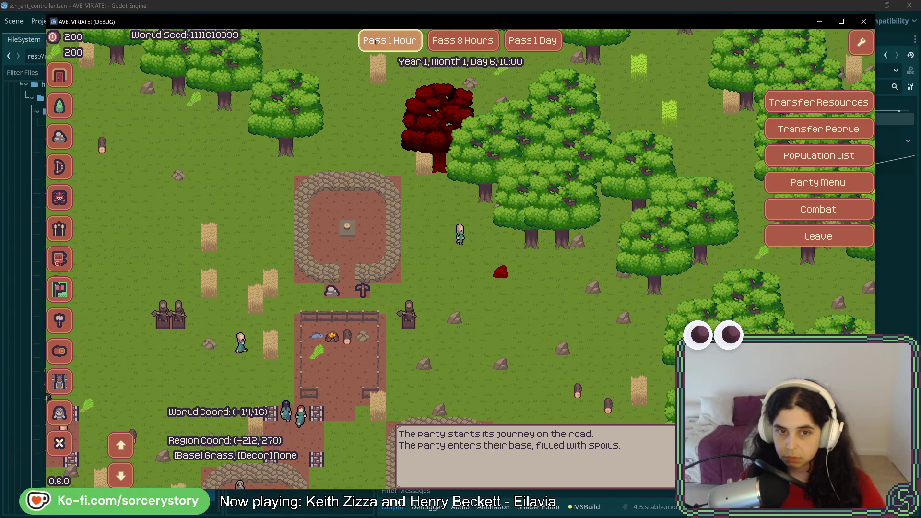
click(378, 41)
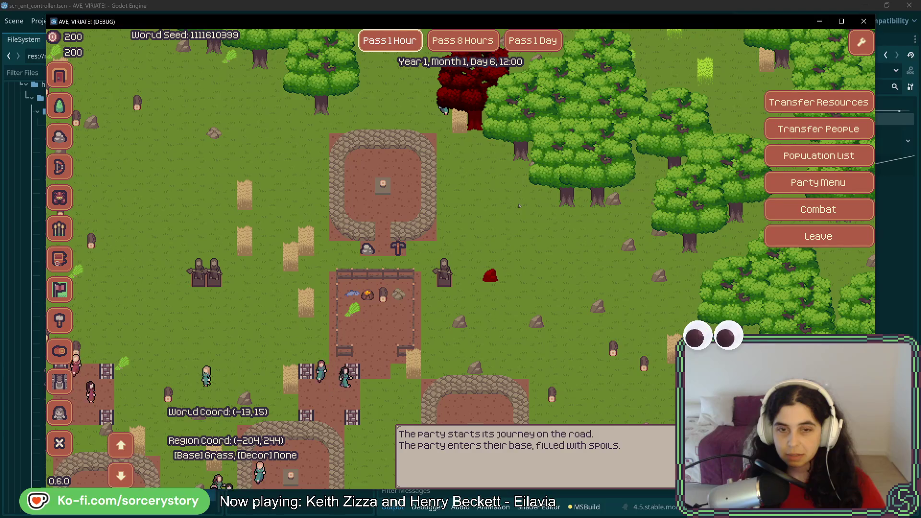
key(w)
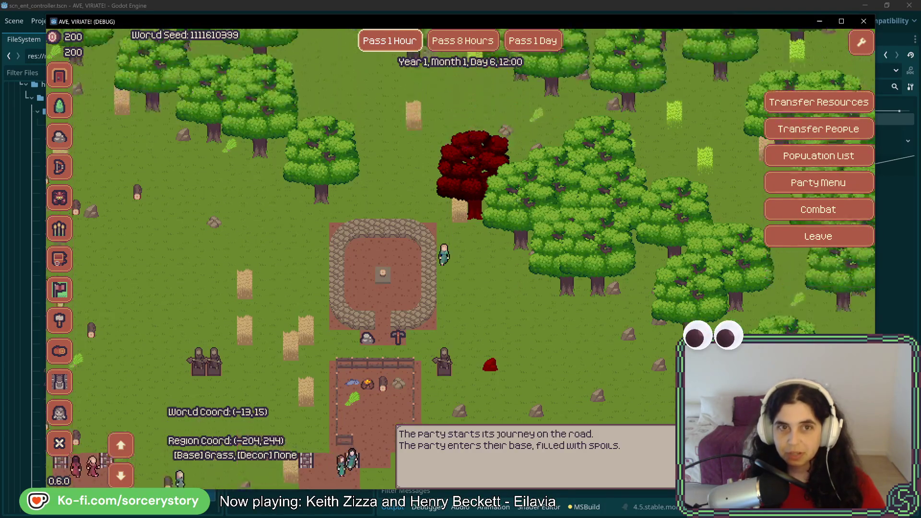
key(s)
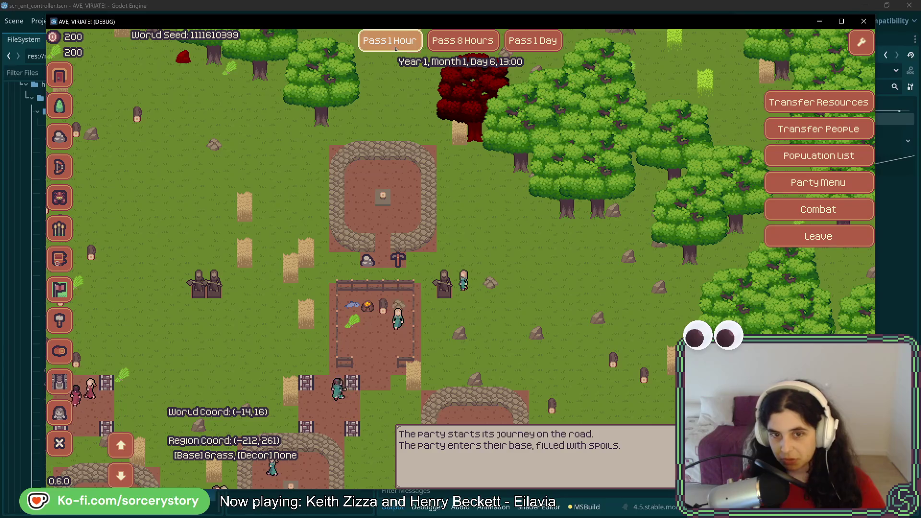
click(396, 49)
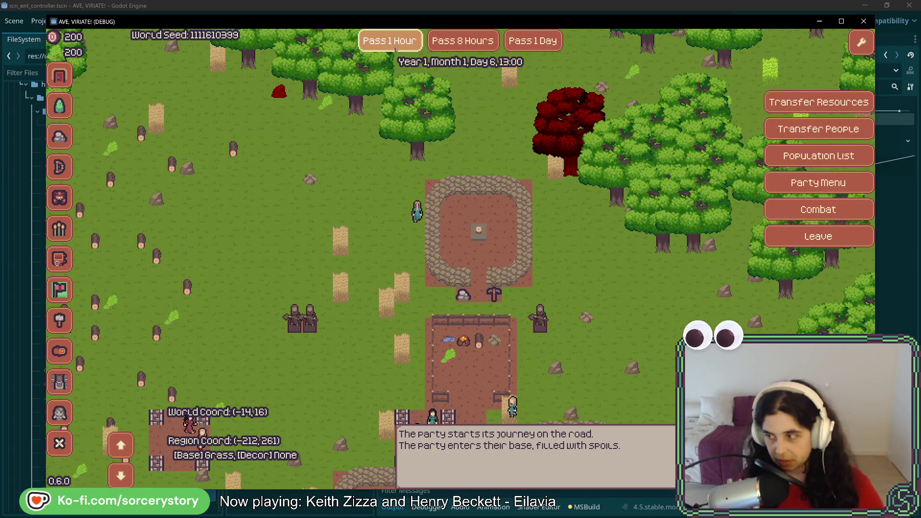
key(Left)
key(Up)
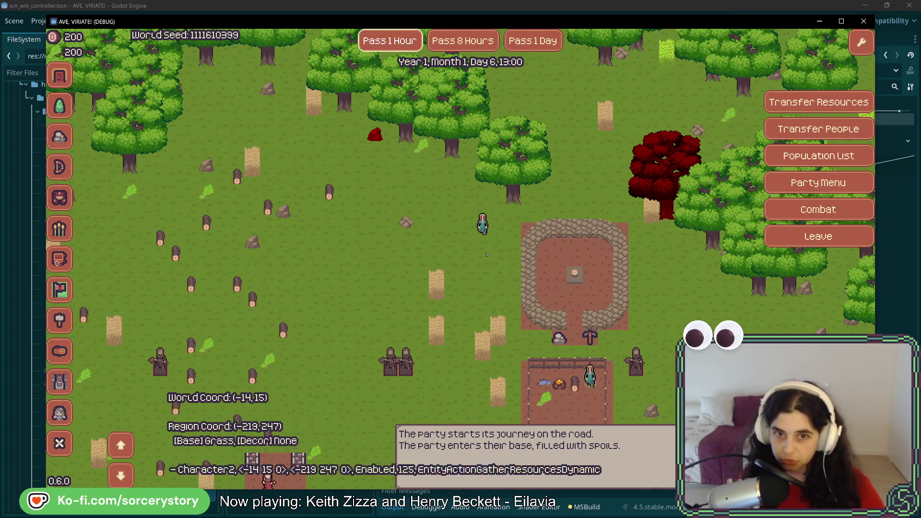
- Pass one more hour and bring the base back into view
key(Left)
key(Up)
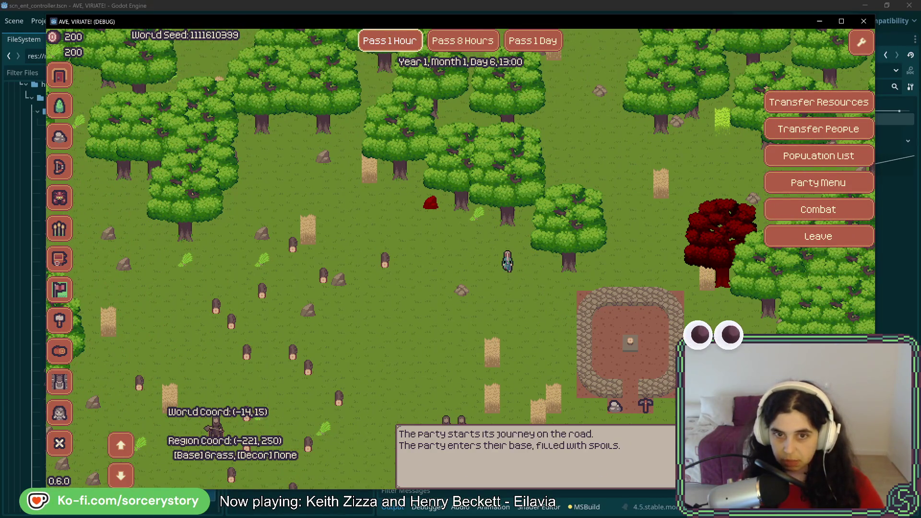
click(400, 48)
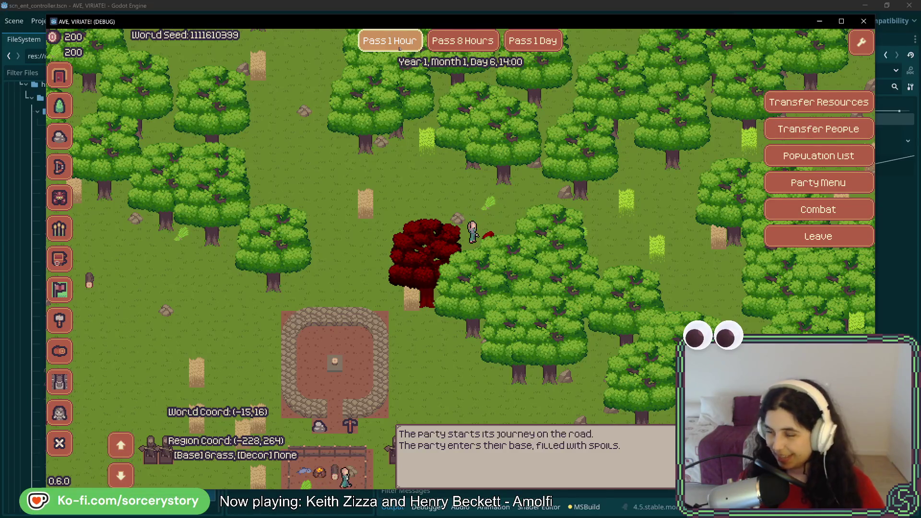
key(Down)
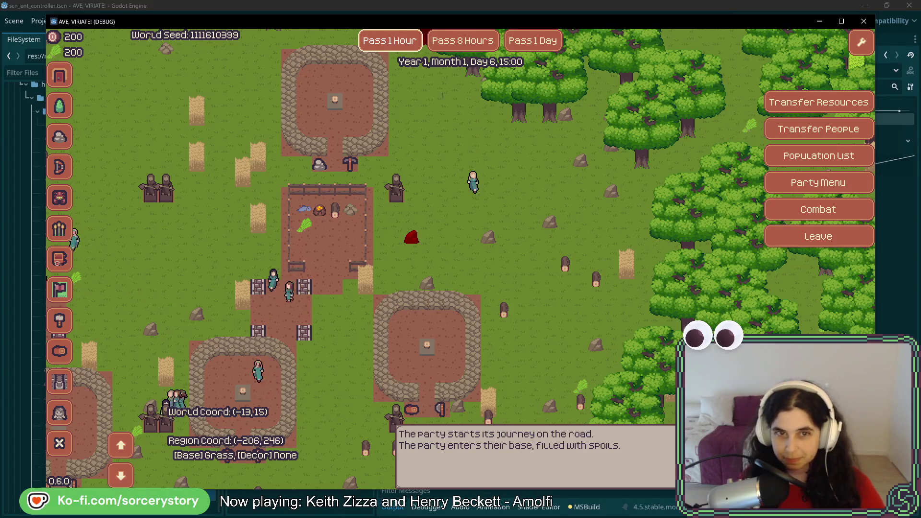
- Inspect the stone miner hut (Character2 working, Stored 0/100) and pass hours to 18:00
click(374, 120)
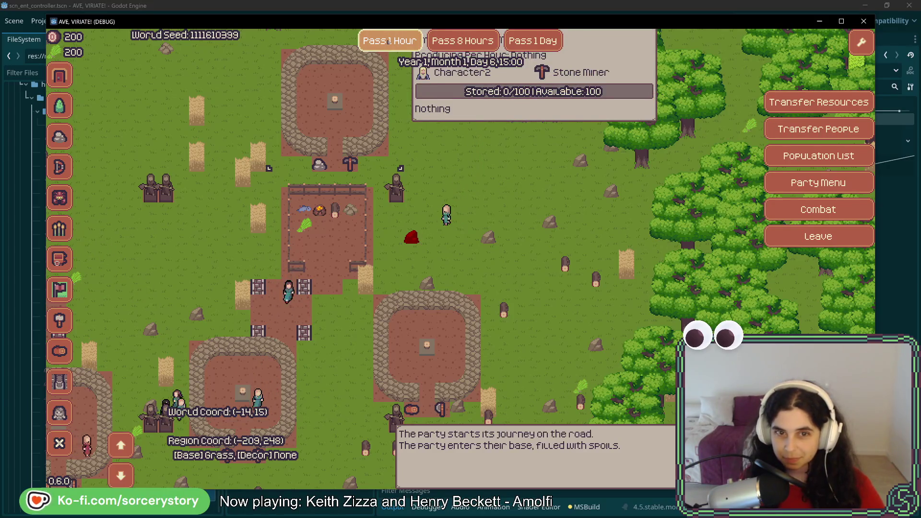
click(389, 41)
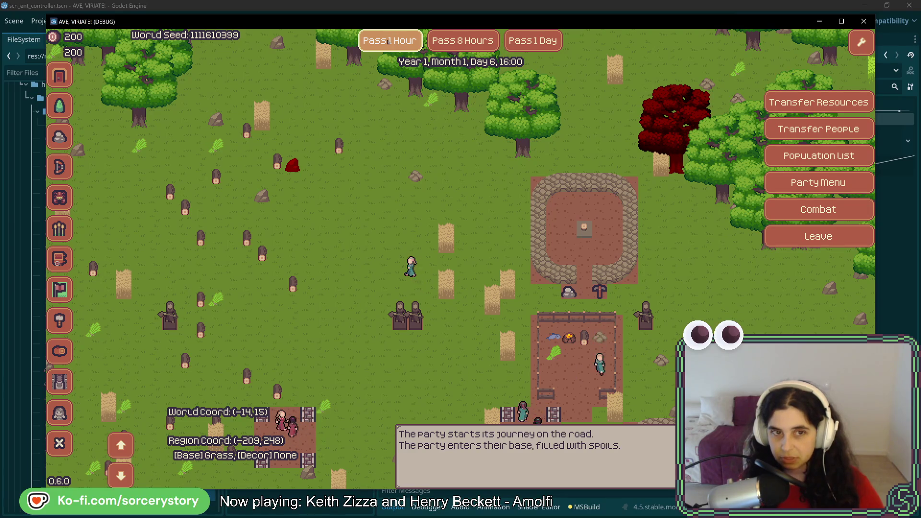
key(a)
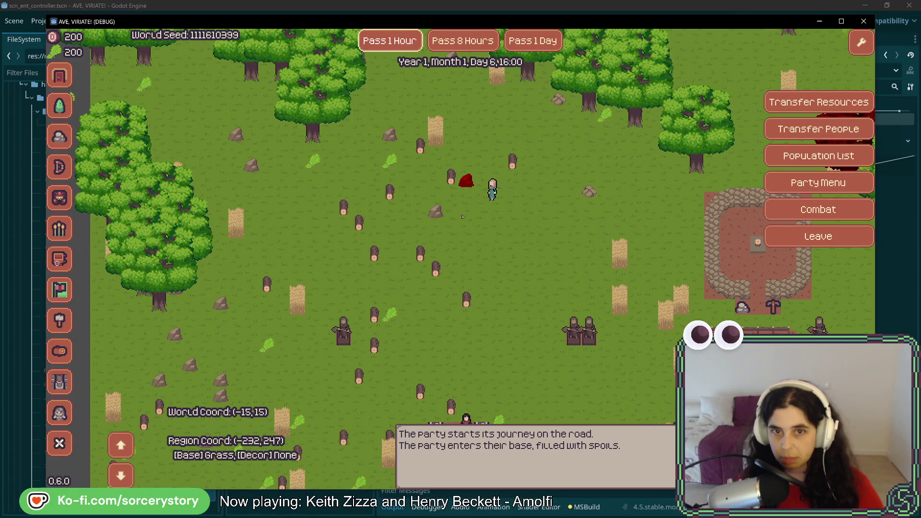
click(405, 44)
- Pass an hour into the night while surveying the forest and base
key(d)
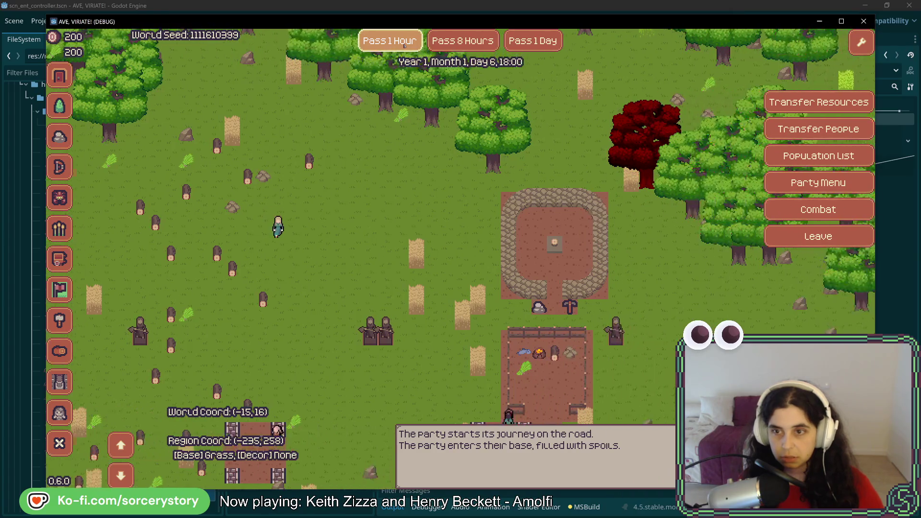
key(d)
key(s)
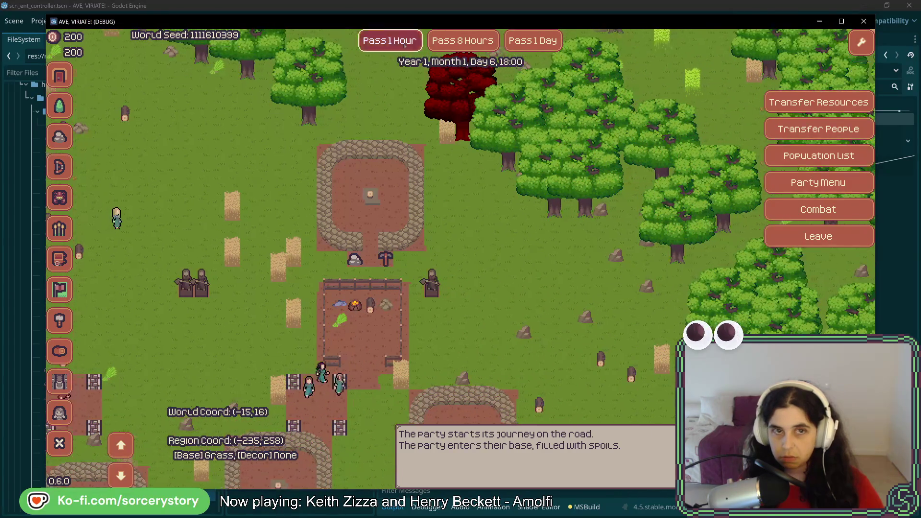
click(404, 44)
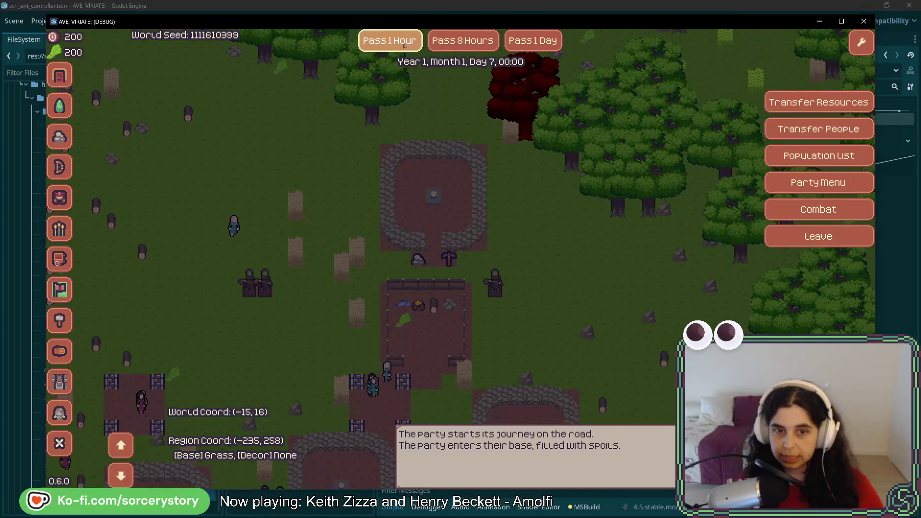
key(s)
key(a)
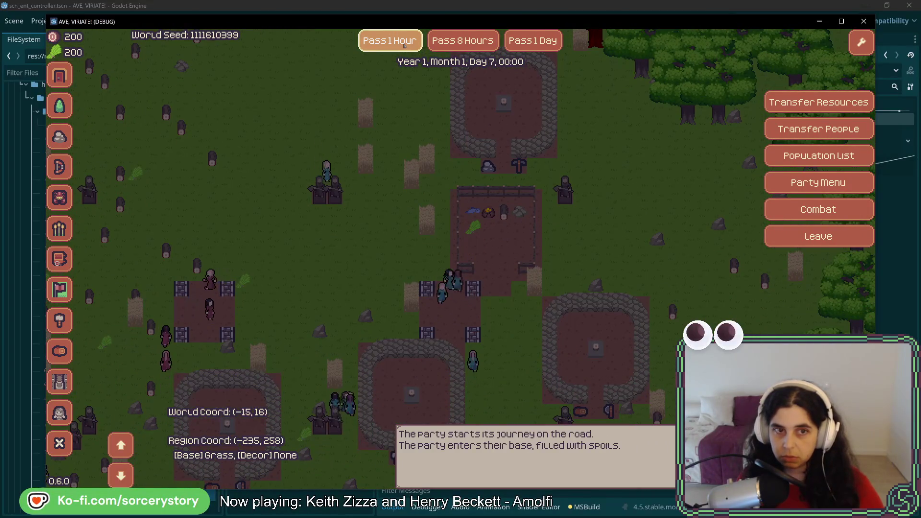
key(w)
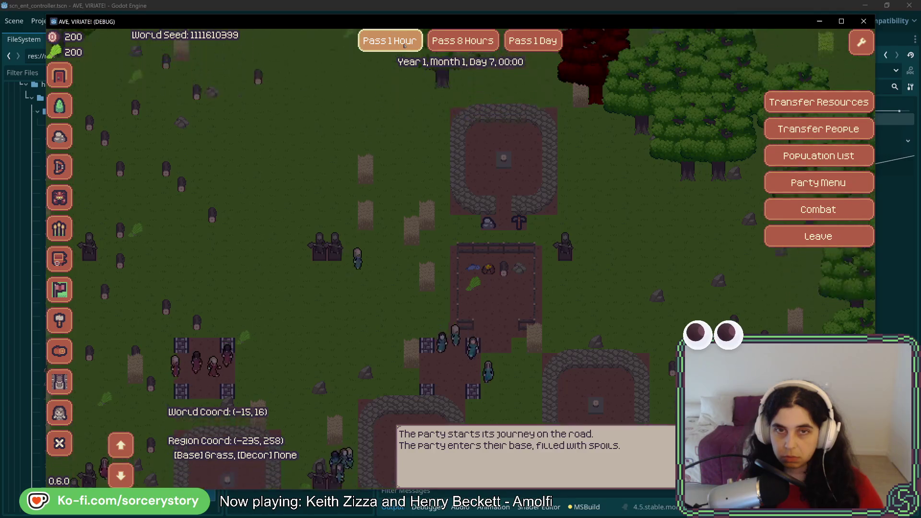
key(w)
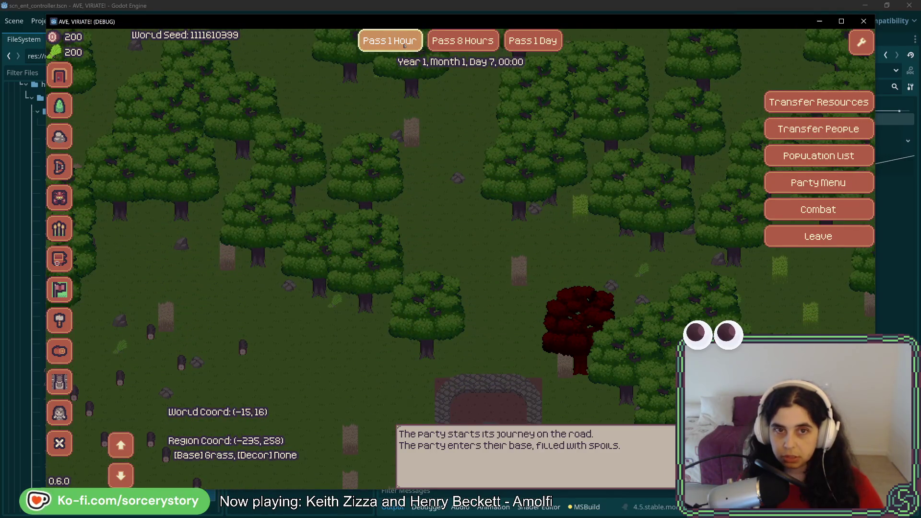
key(s)
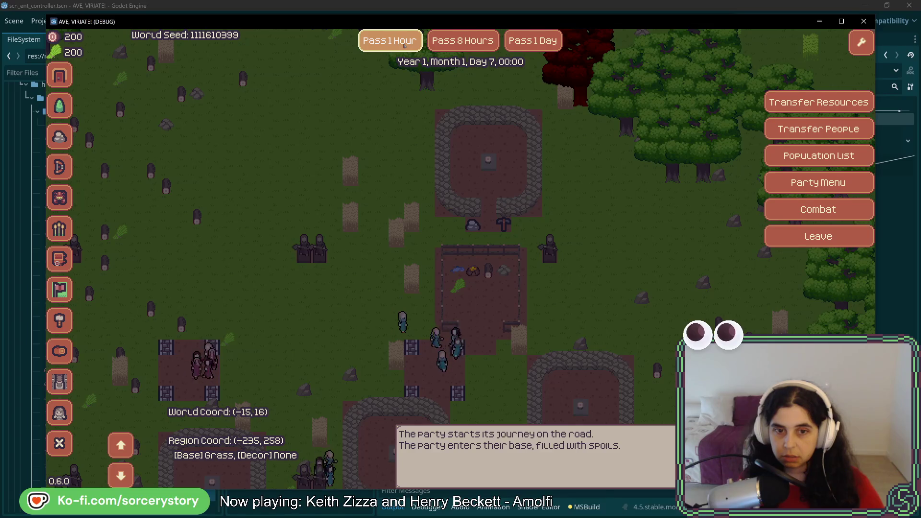
- Advance the clock six more hours
click(405, 45)
click(404, 45)
click(404, 44)
click(404, 45)
click(404, 46)
click(405, 45)
click(404, 46)
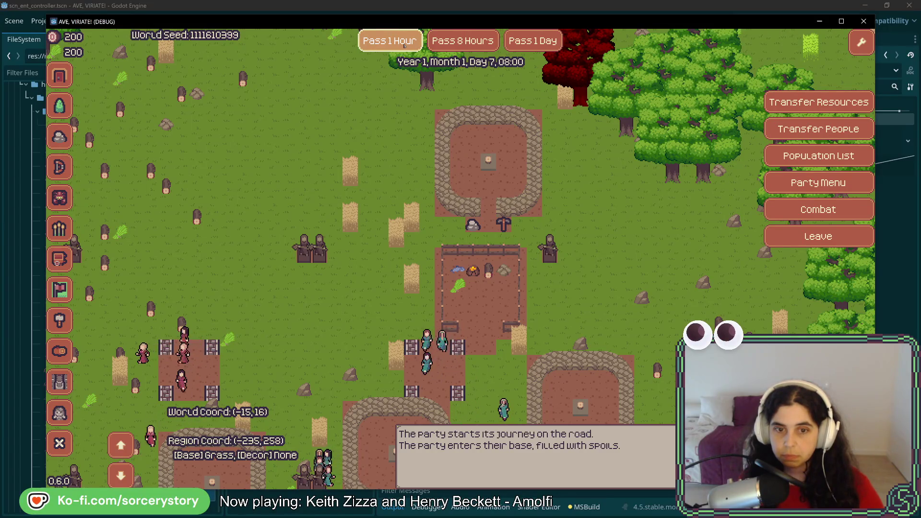
- Pass another hour to Day 7, 09:00 and check the Stone Hut still stores 0/100
key(Up)
key(Down)
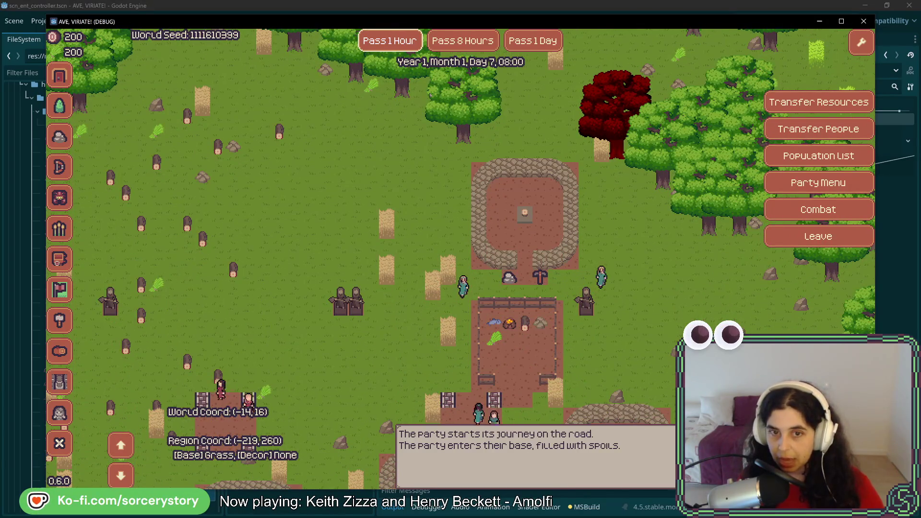
key(Up)
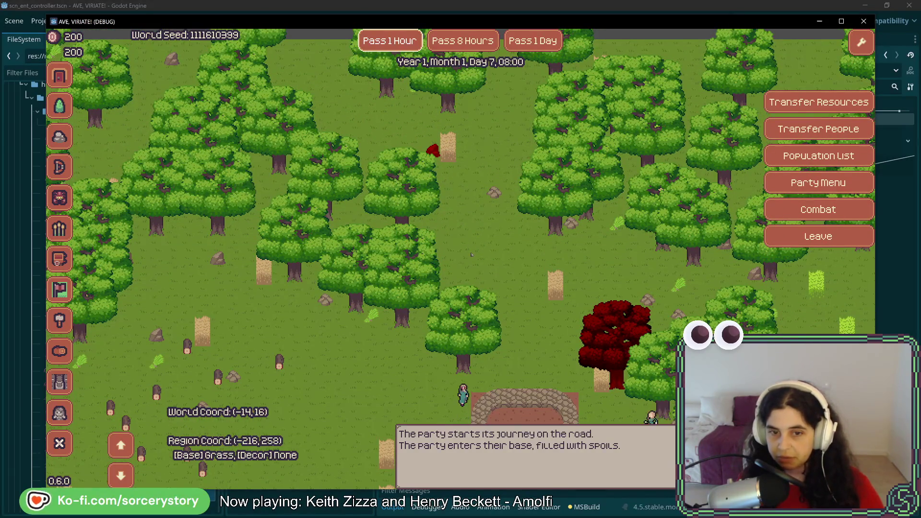
mouse_move(590, 349)
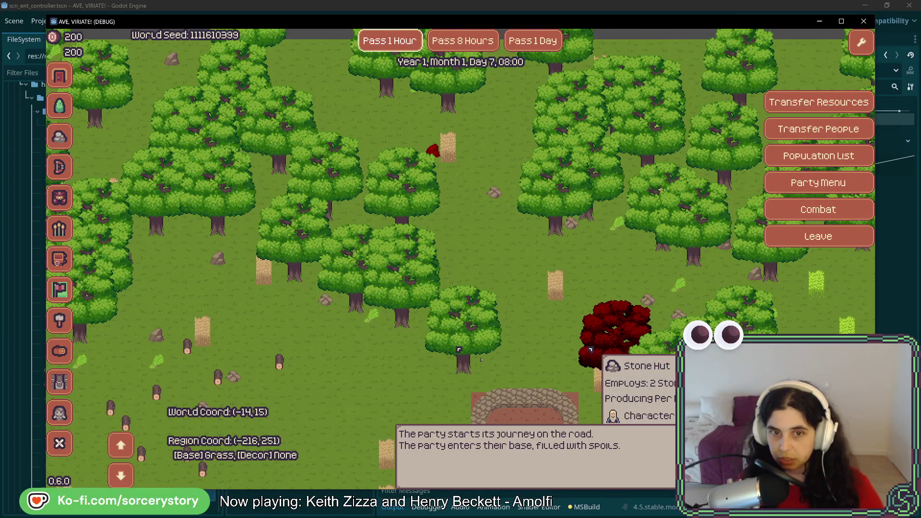
key(Up)
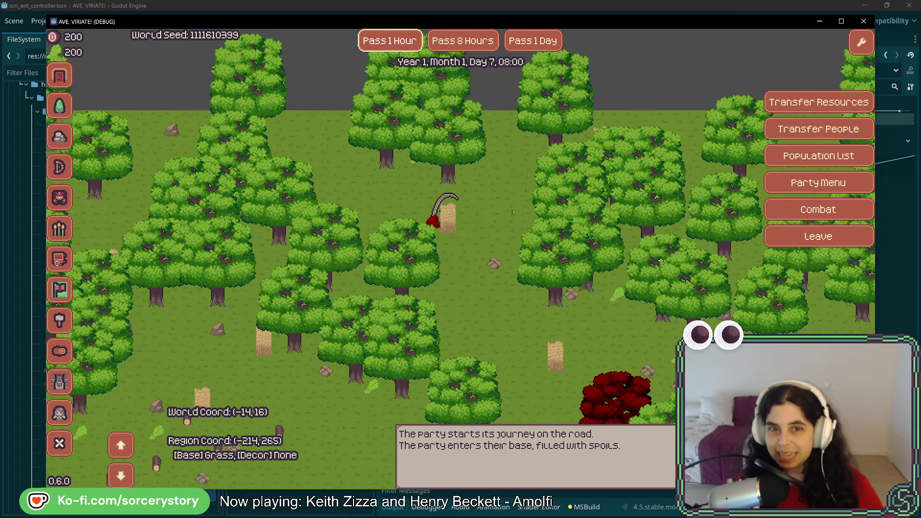
click(387, 47)
key(Down)
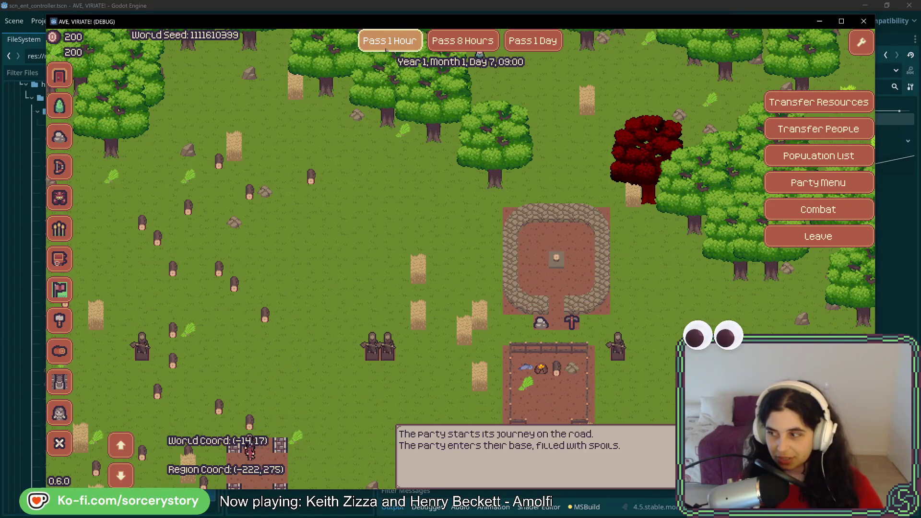
key(Up)
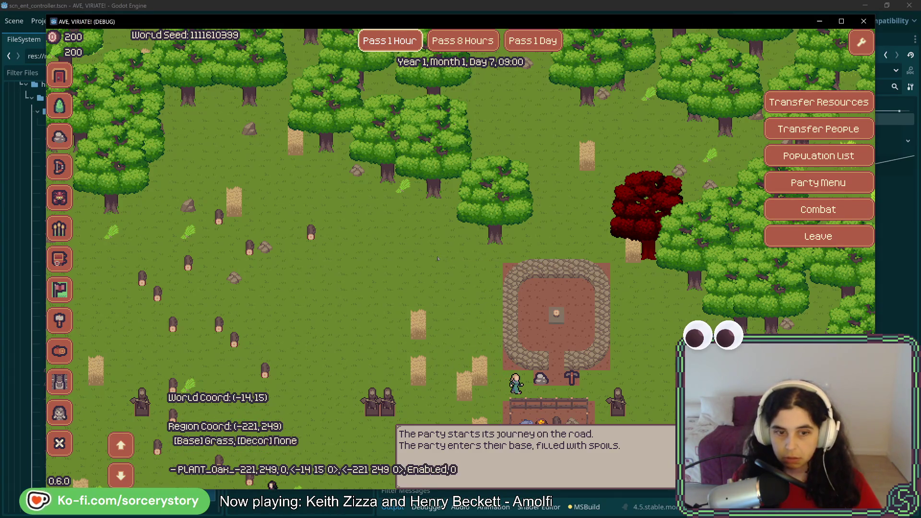
- Pass three hours to Day 7, 12:00, then stop the running game with F8
key(d)
key(s)
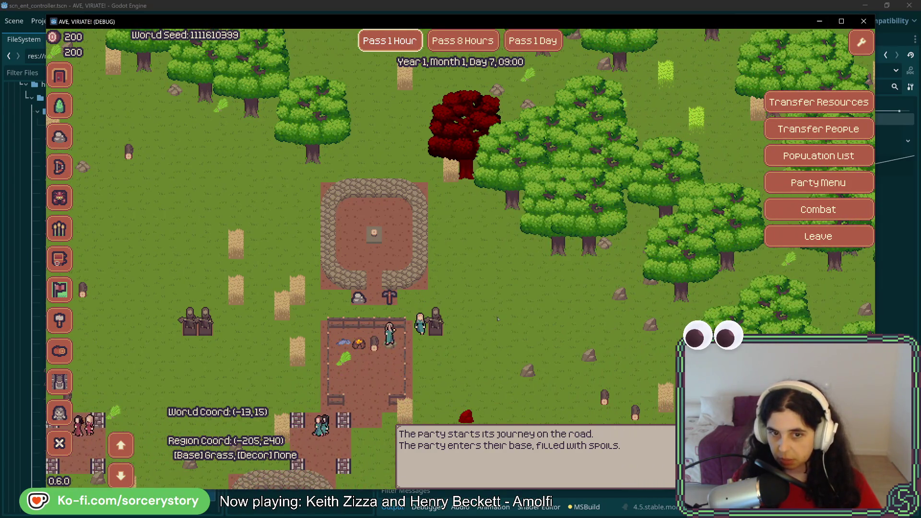
key(s)
key(d)
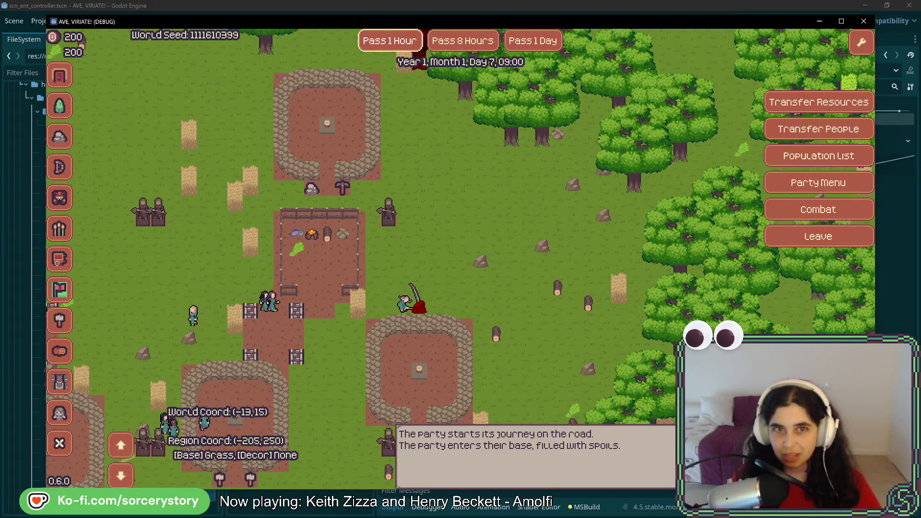
click(396, 48)
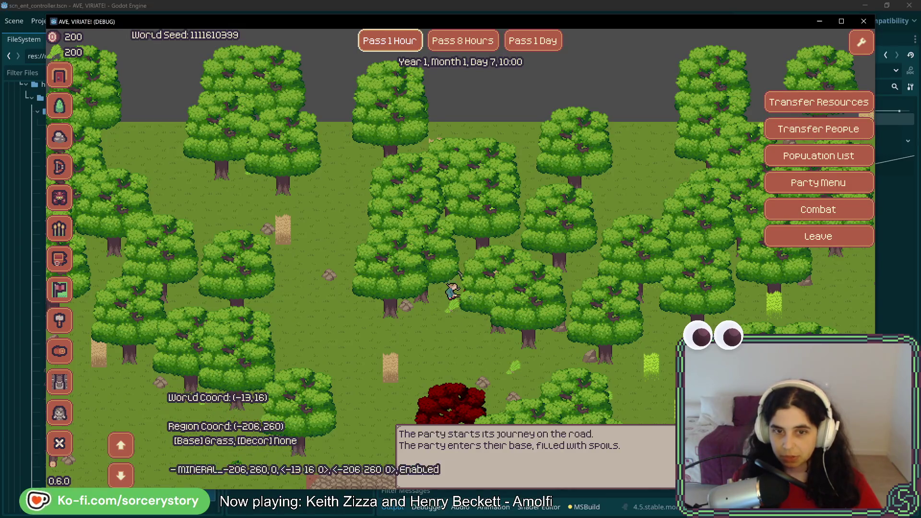
click(377, 42)
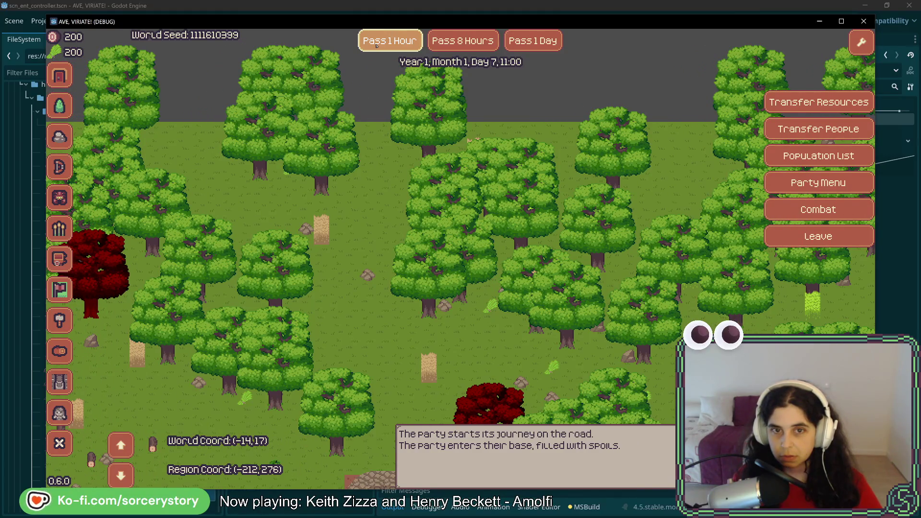
click(377, 45)
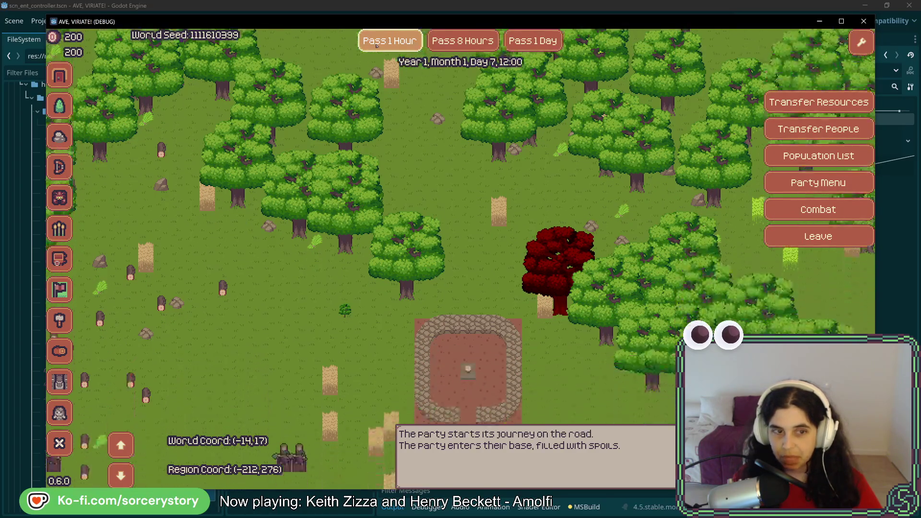
key(F8)
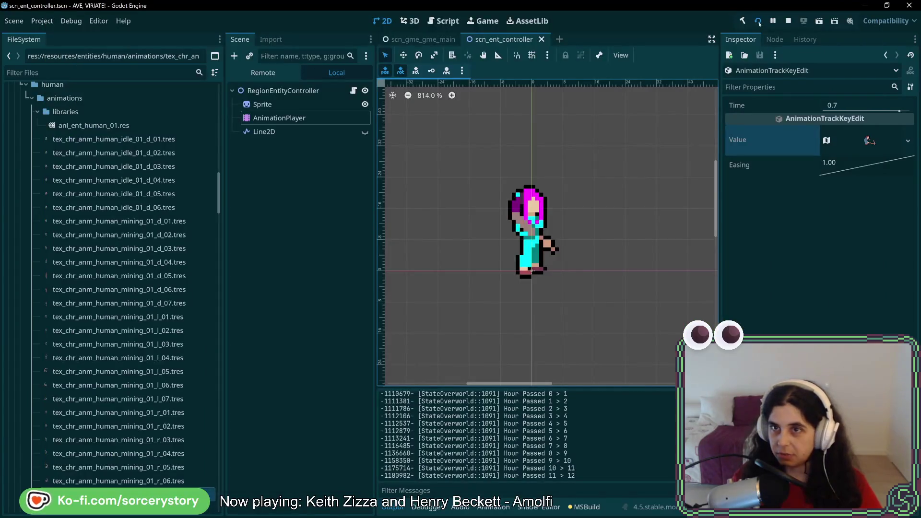
- Relaunch the project via [DEBUG] New Game (Test) and visit the new settlement at Day 1, 08:00
click(759, 21)
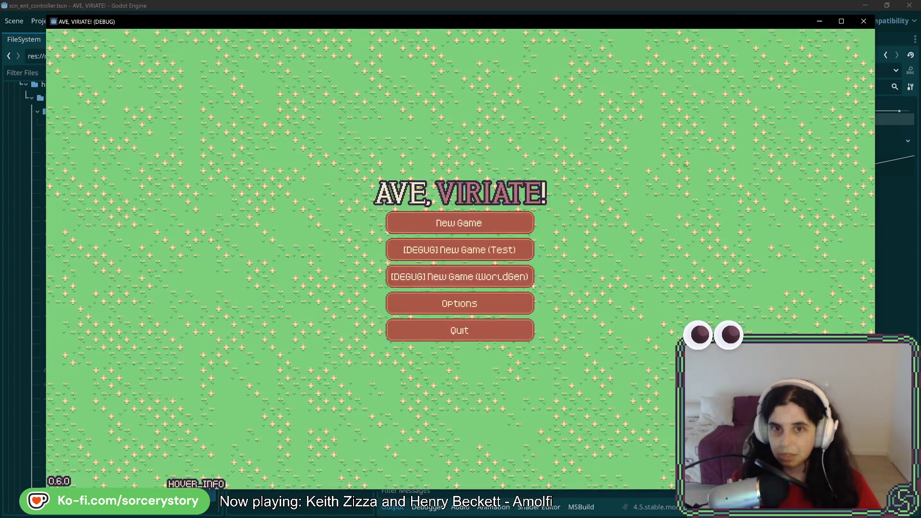
click(411, 244)
click(555, 293)
key(w)
key(d)
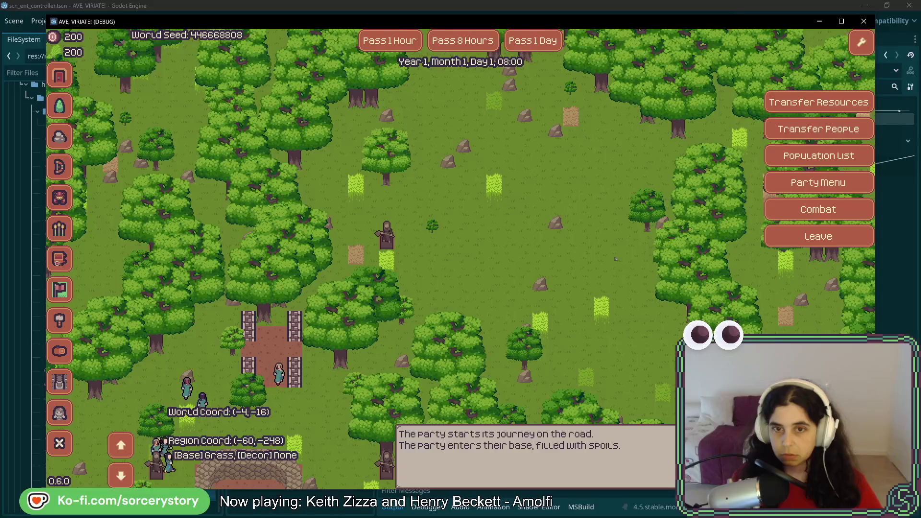
- Cancel a Stone Hut placement and place a Warehouse near the base instead
key(d)
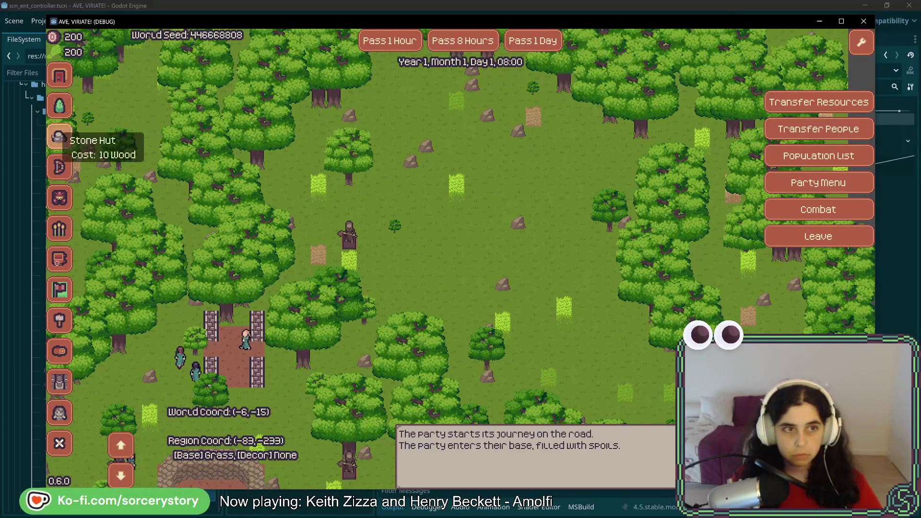
click(59, 137)
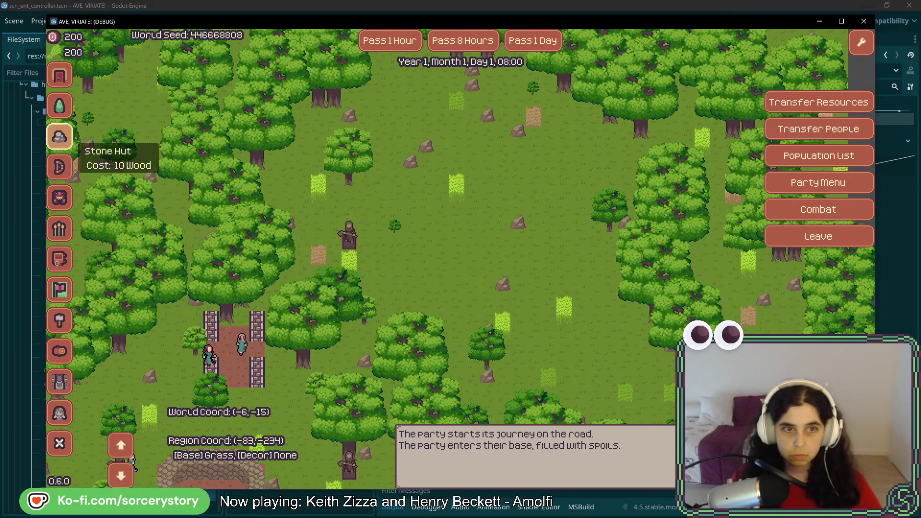
right_click(414, 196)
key(a)
key(s)
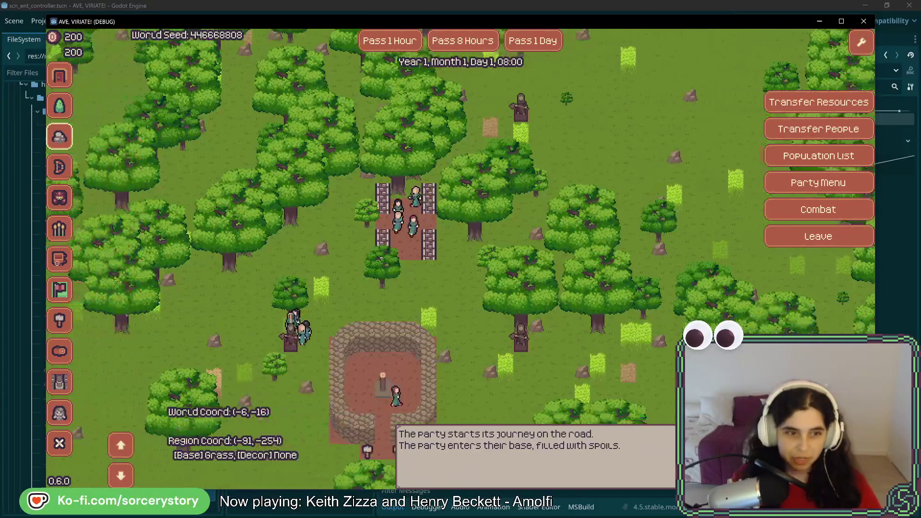
key(a)
key(s)
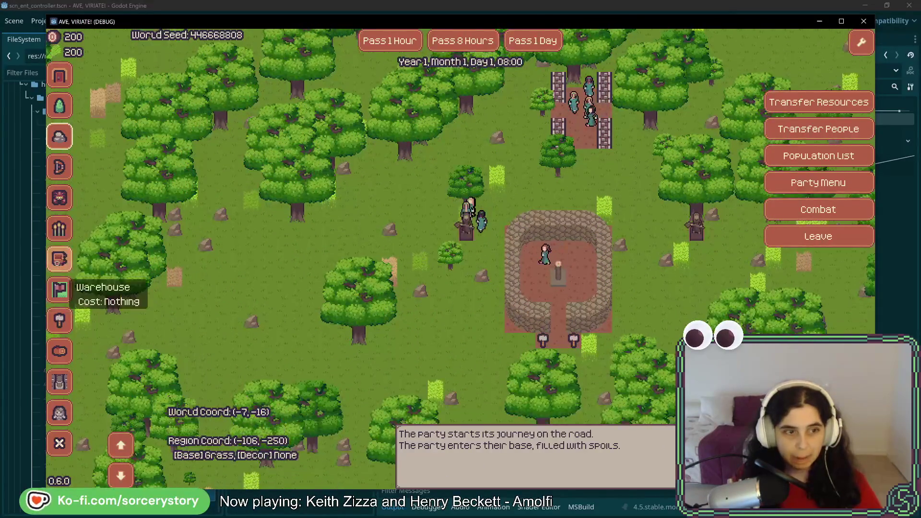
click(60, 290)
right_click(288, 240)
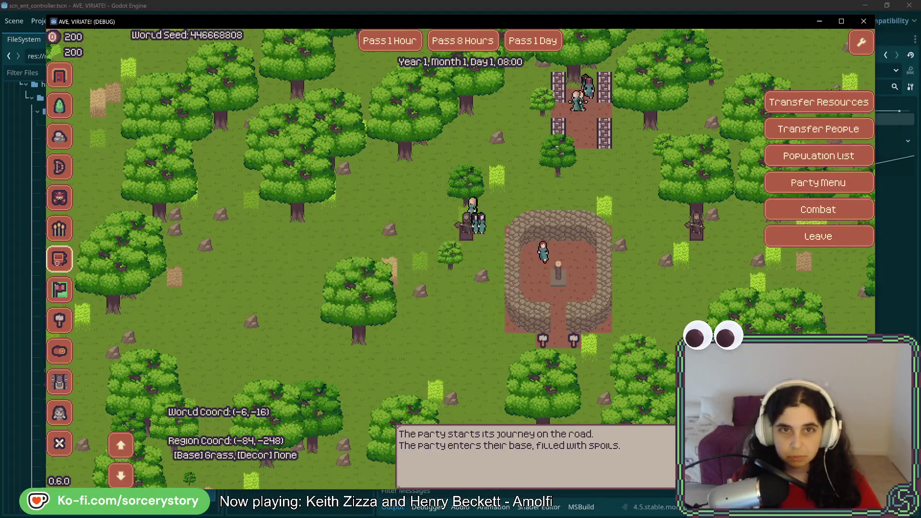
- Pass game time hour by hour until 18:00
click(386, 42)
click(387, 43)
click(386, 43)
click(386, 43)
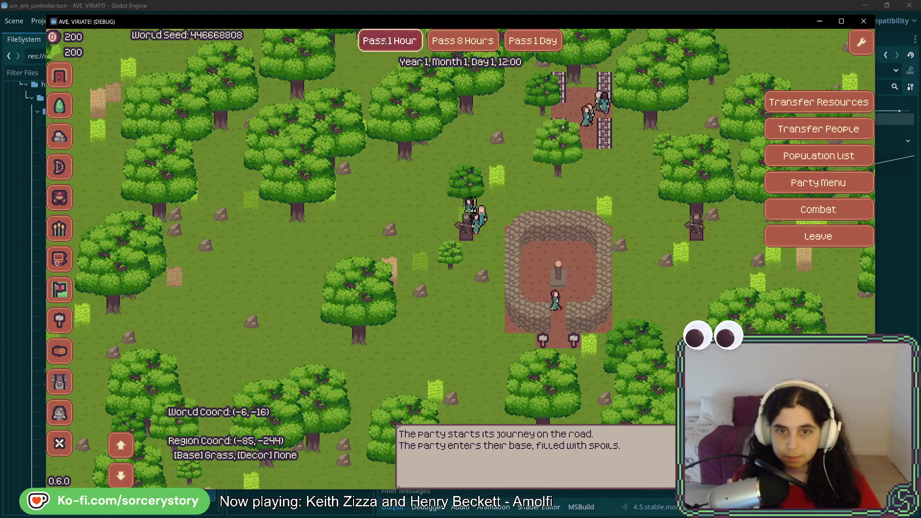
click(386, 42)
click(386, 42)
click(385, 42)
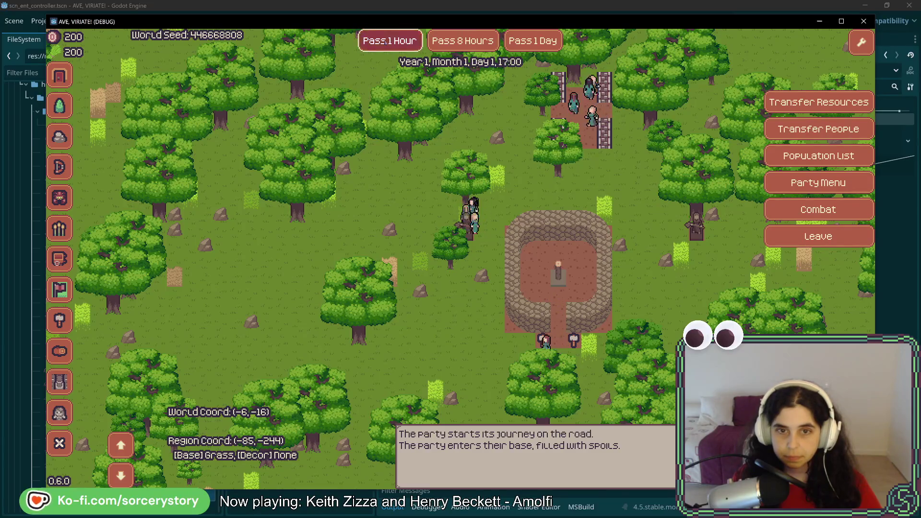
click(386, 42)
mouse_move(288, 262)
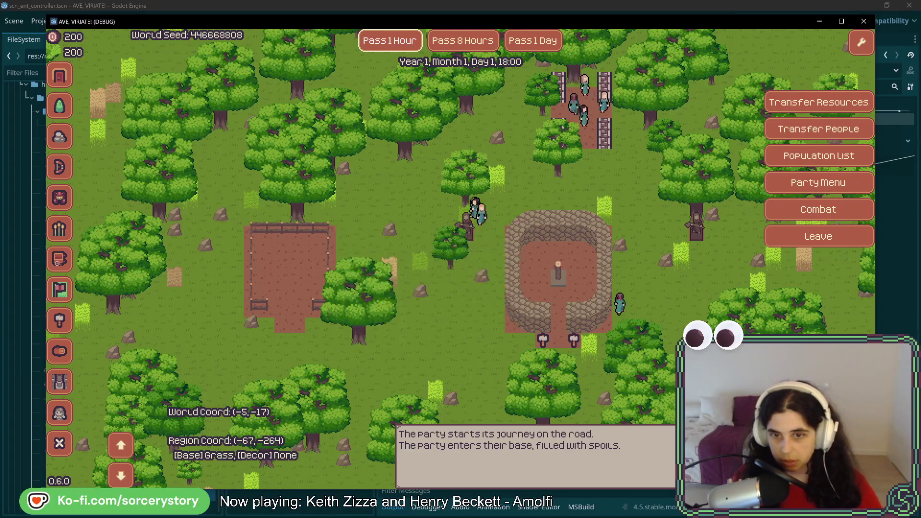
- Pan the map up and right, then stop the running game with F8
key(w)
key(d)
key(d)
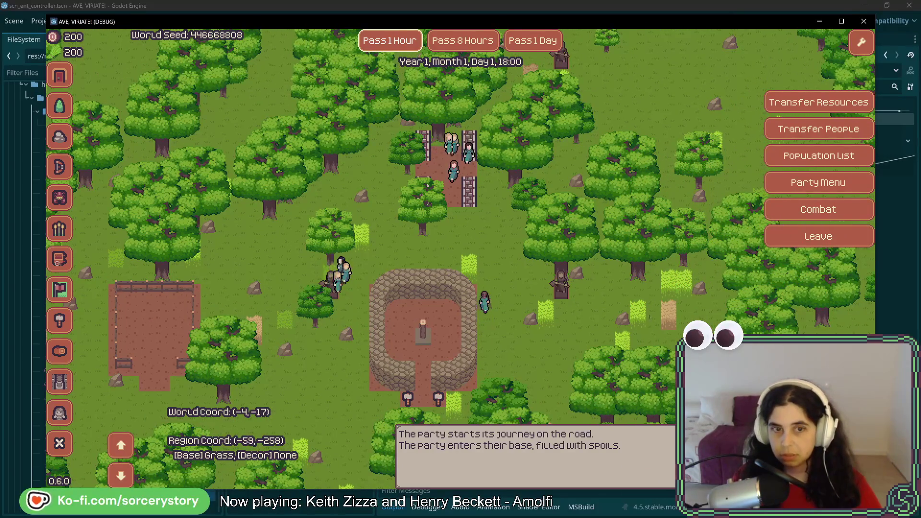
key(F8)
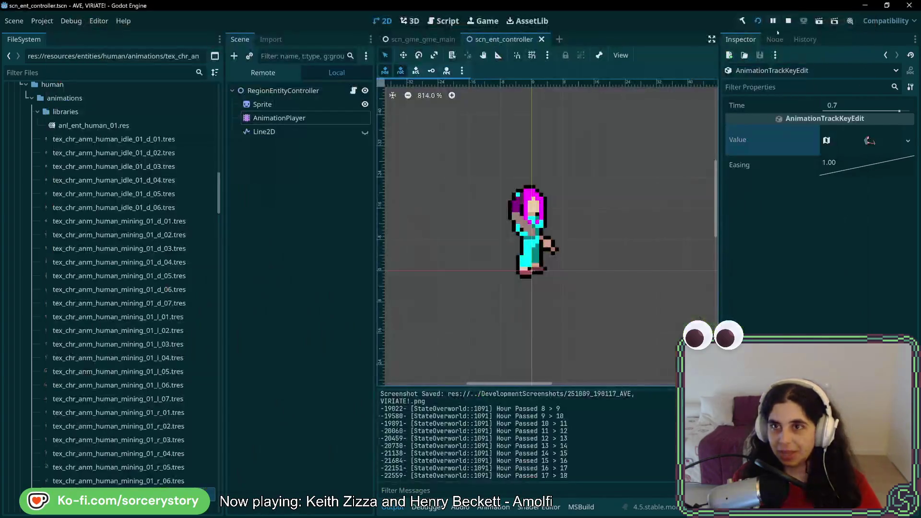
- Run the project again and start a new game in a fresh settlement
click(759, 21)
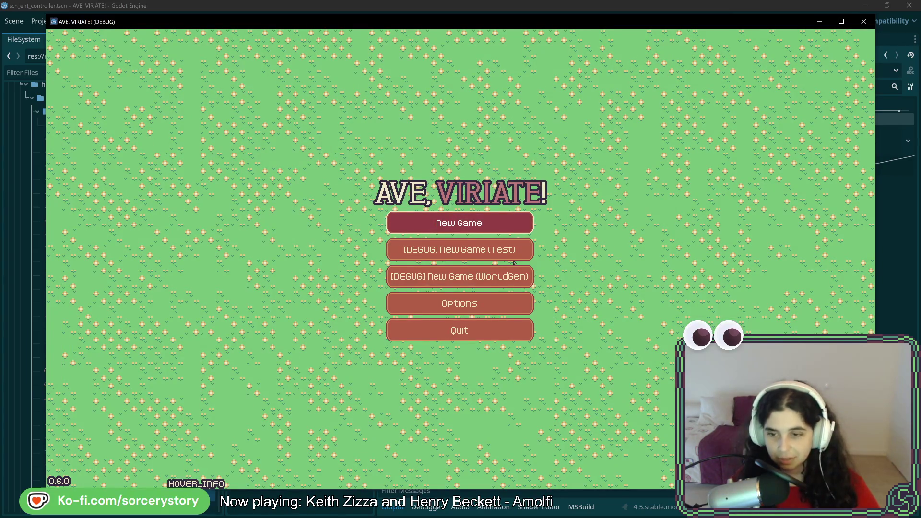
click(514, 261)
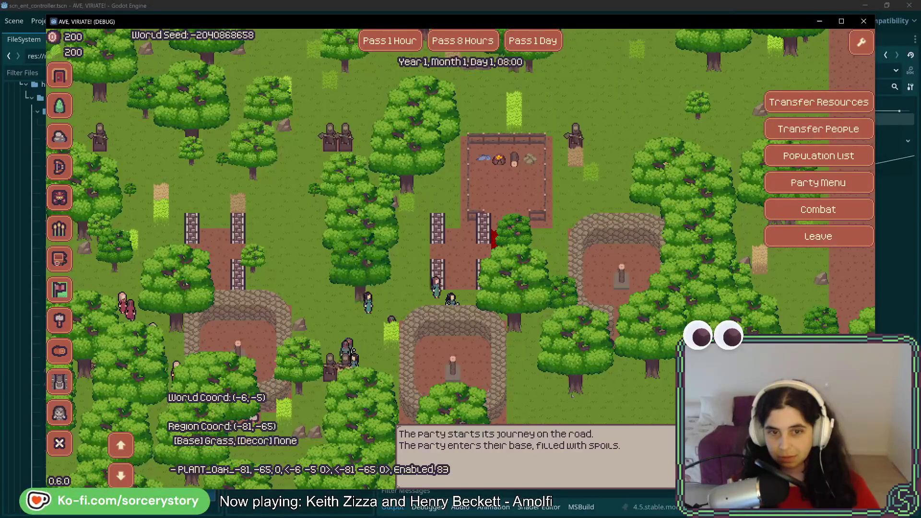
- Pan the map east and then south across the forest
mouse_move(527, 280)
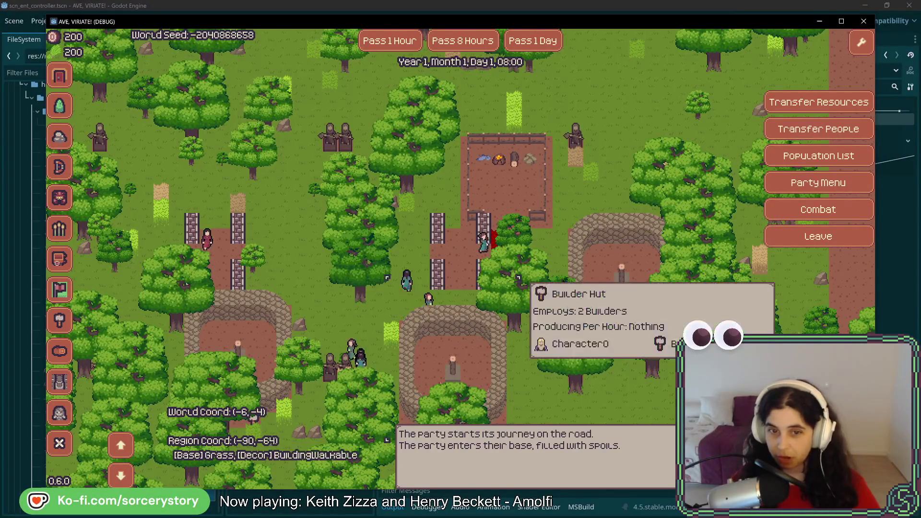
key(w)
key(d)
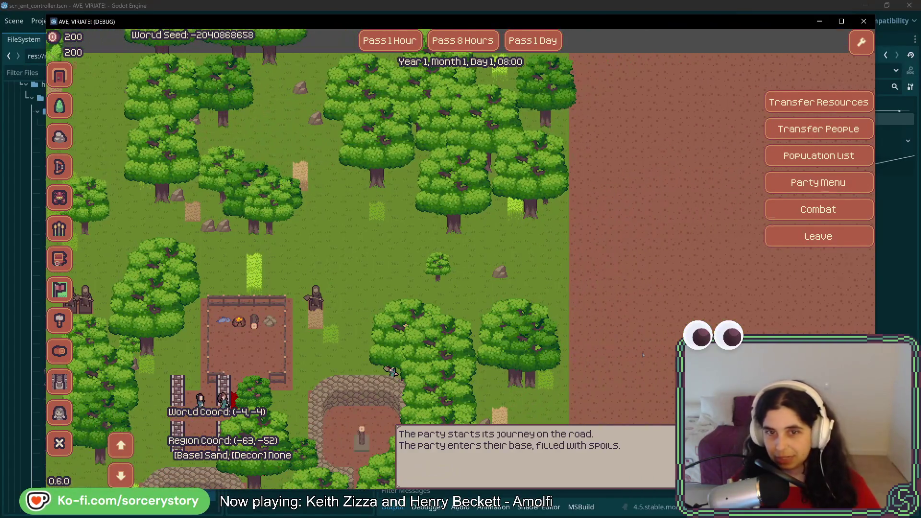
key(d)
key(s)
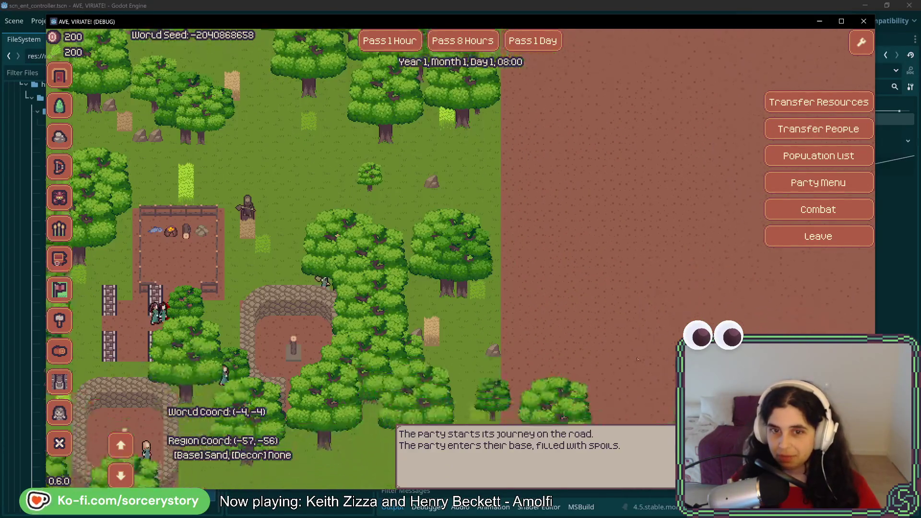
key(s)
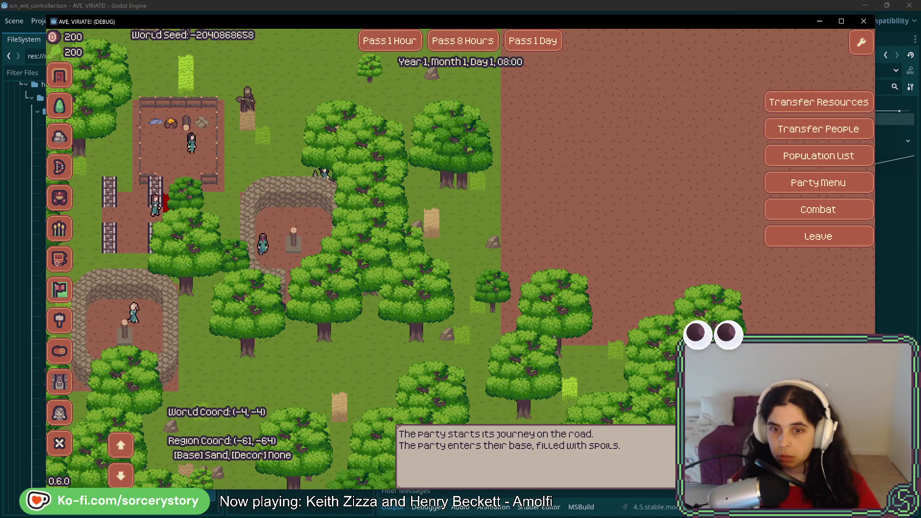
key(s)
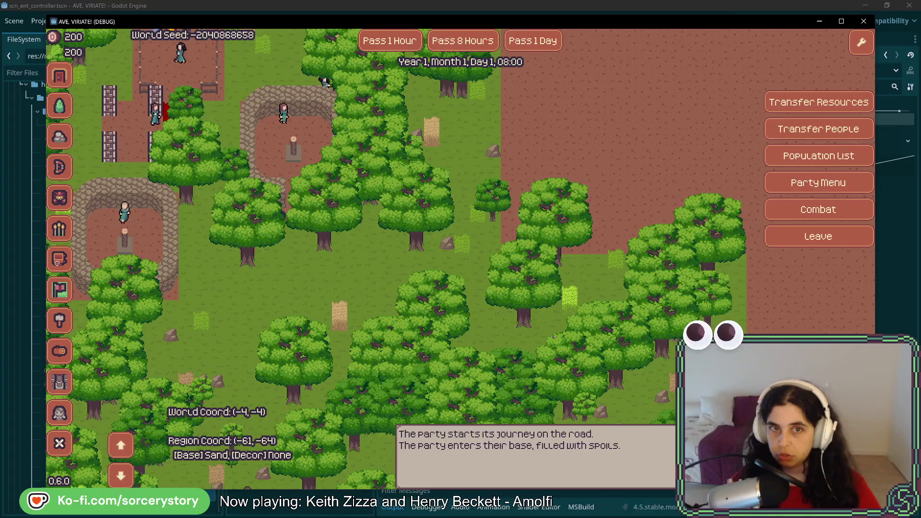
key(s)
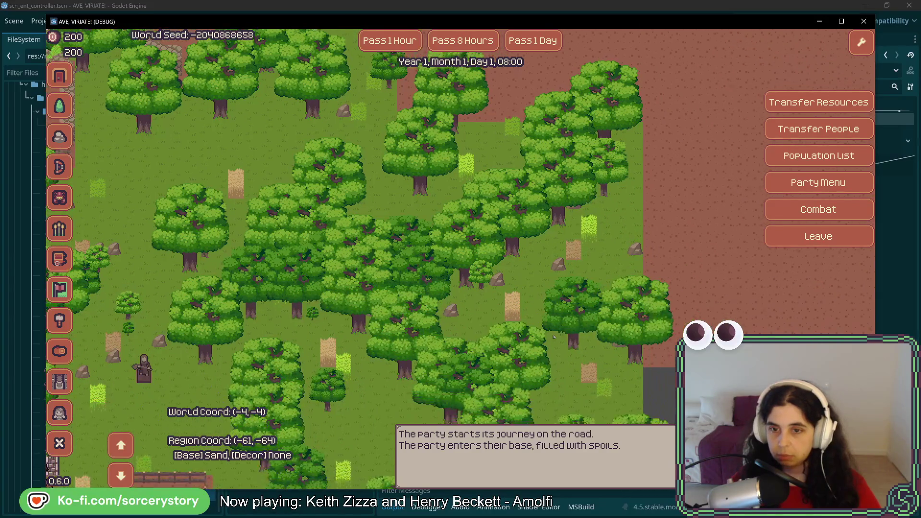
- Pan back up over the enclosures and base to the Builder Hut area
key(w)
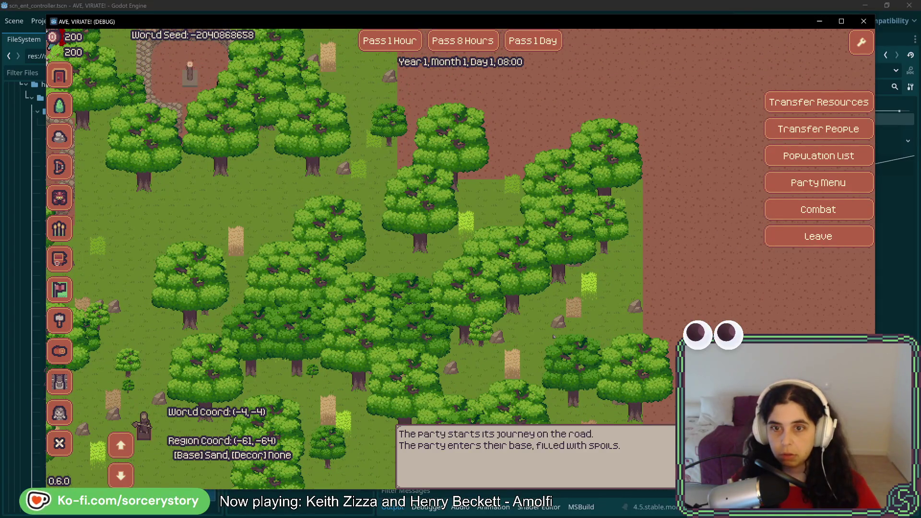
key(a)
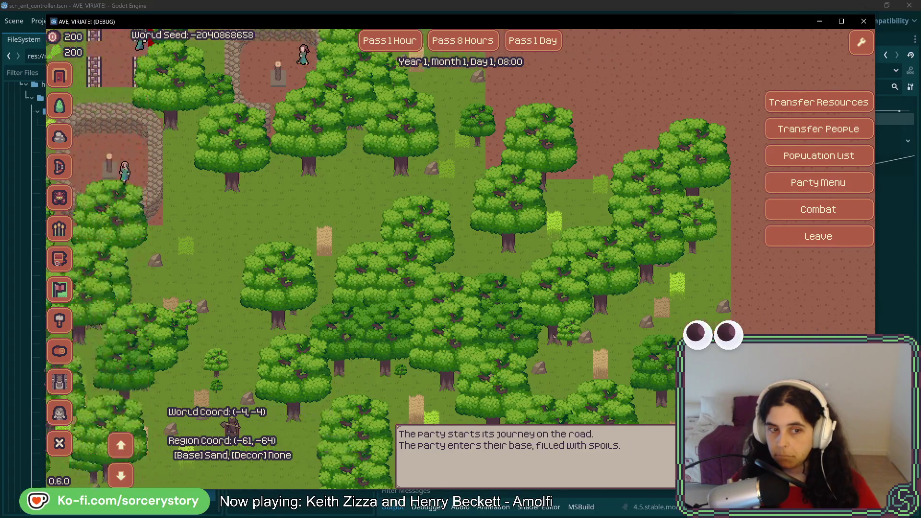
key(w)
key(a)
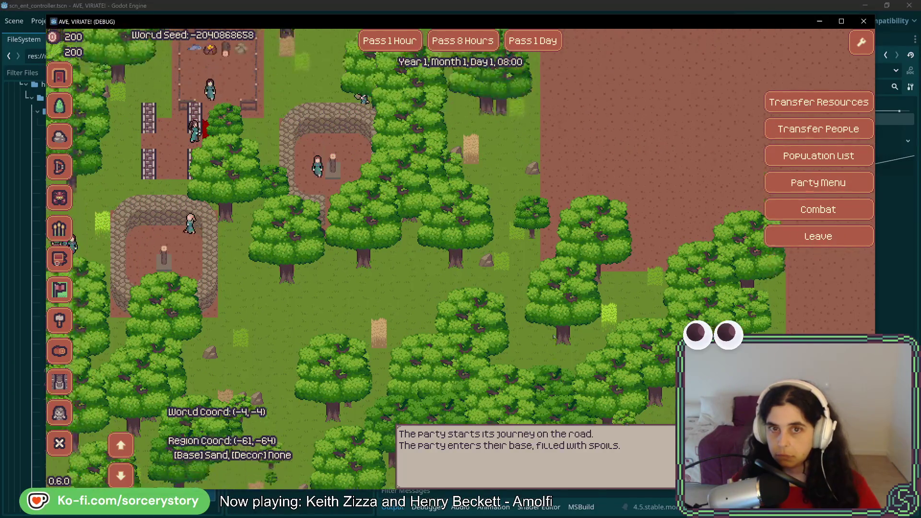
key(w)
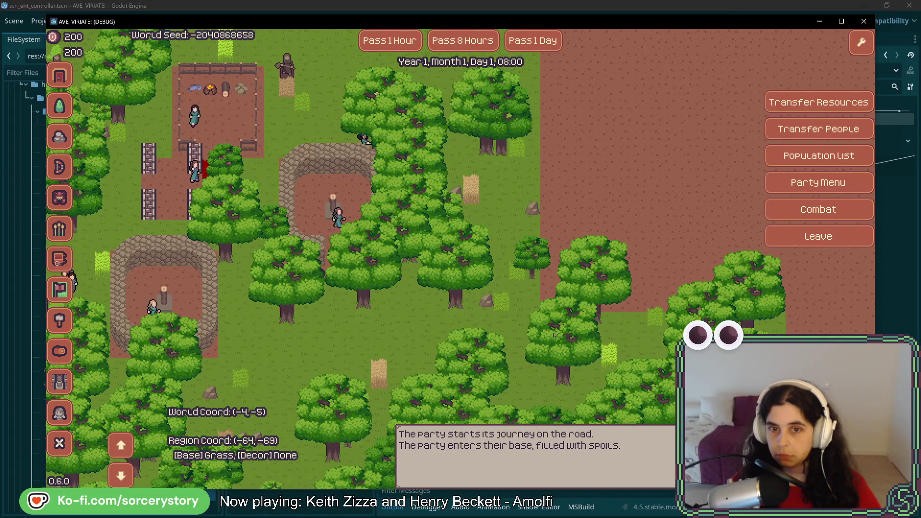
key(d)
key(s)
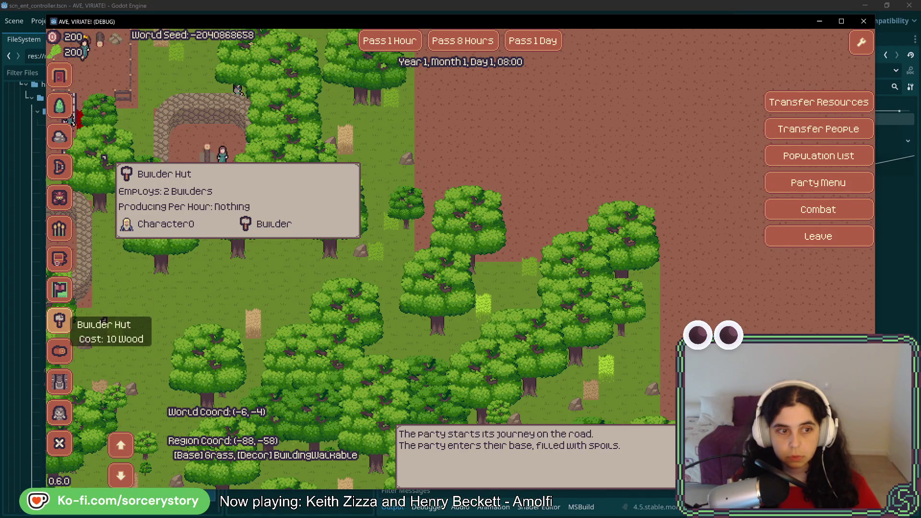
- Select the Builder Hut and survey the forest around the settlement for a site
click(60, 321)
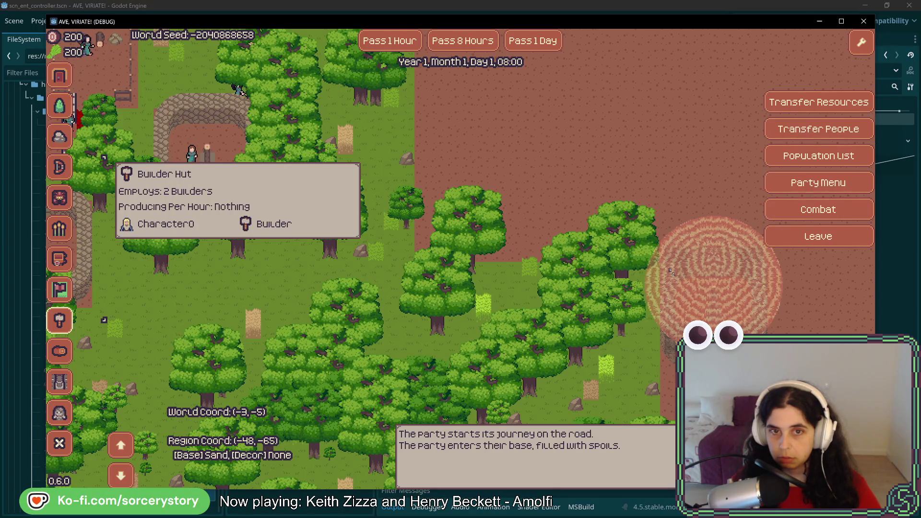
key(s)
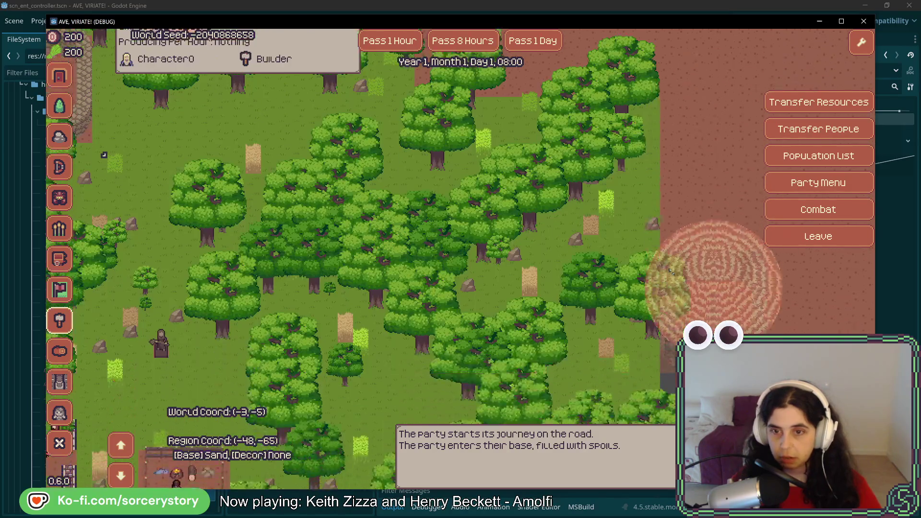
key(w)
key(a)
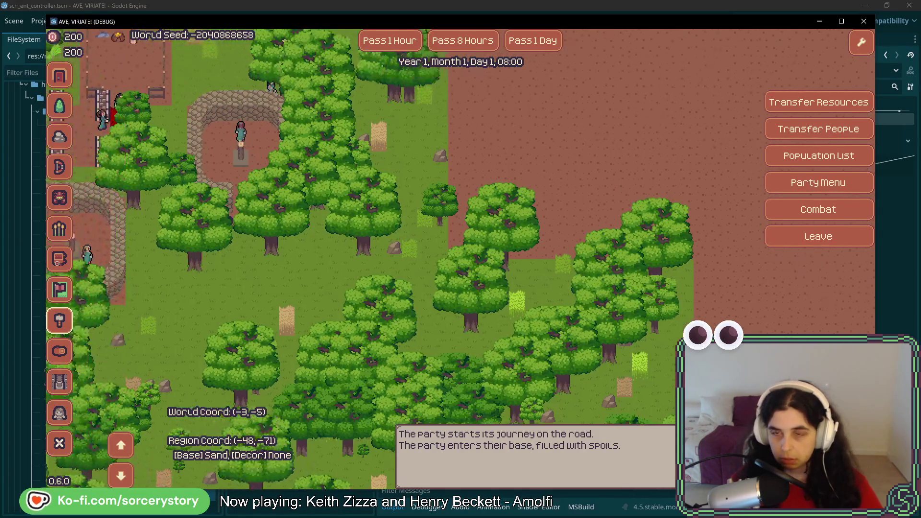
key(w)
key(a)
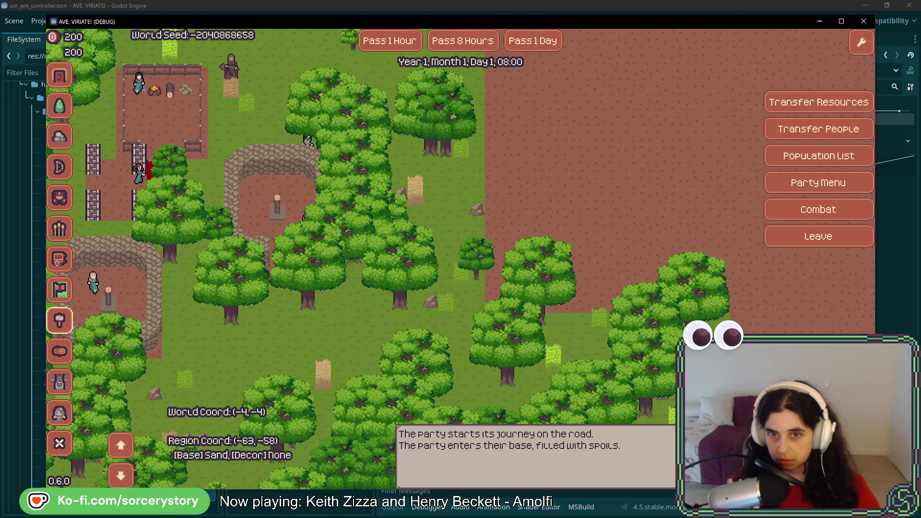
key(w)
key(d)
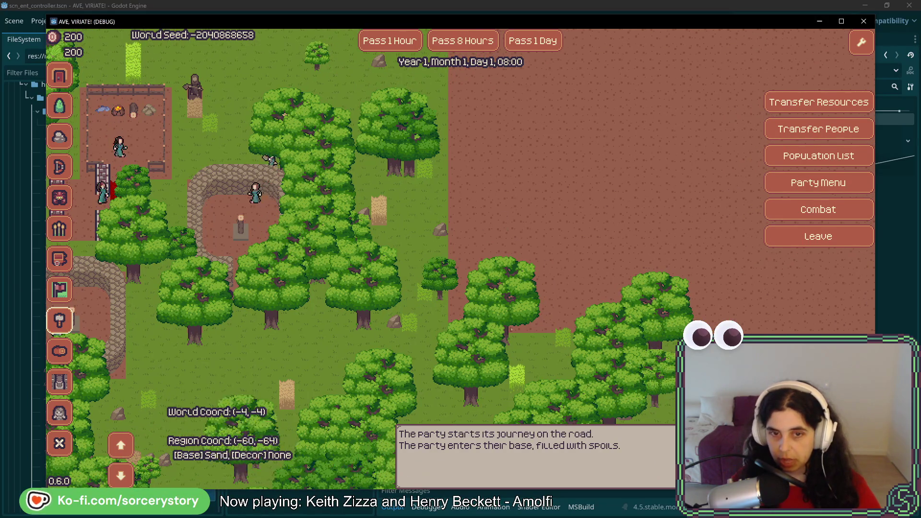
key(w)
key(a)
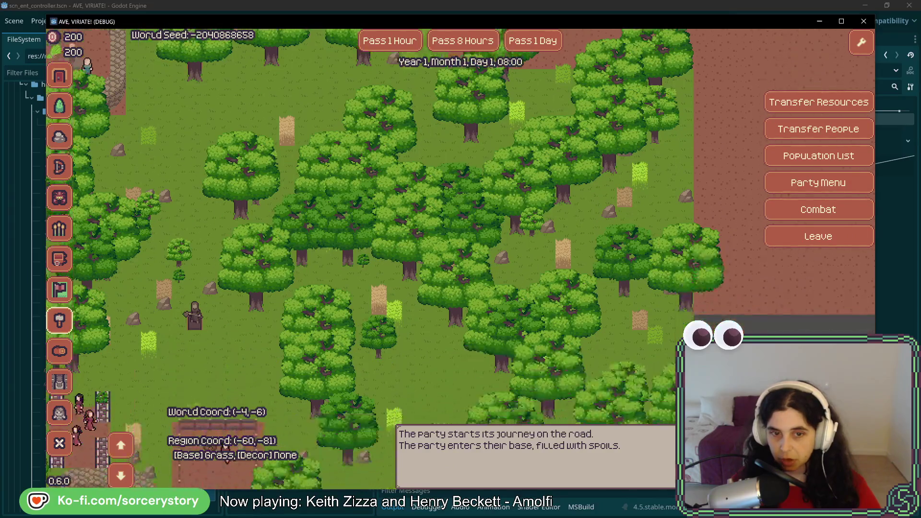
key(w)
key(w)
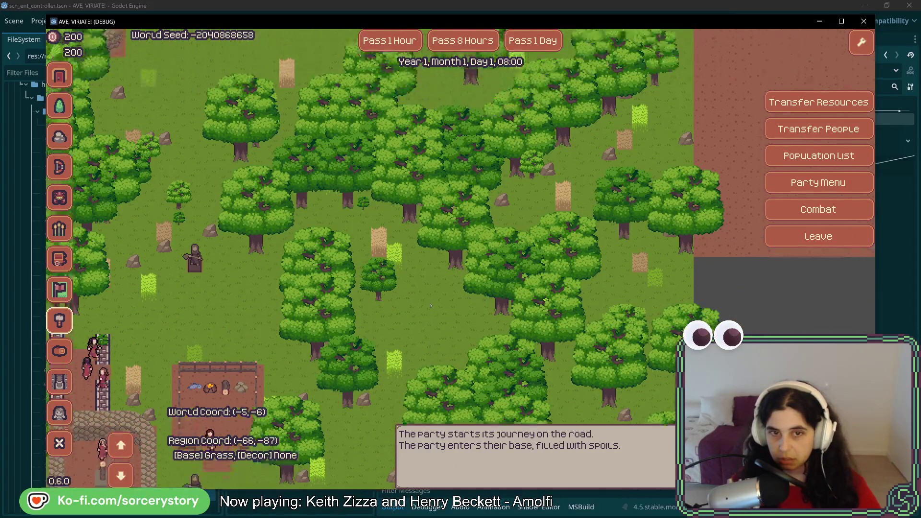
key(s)
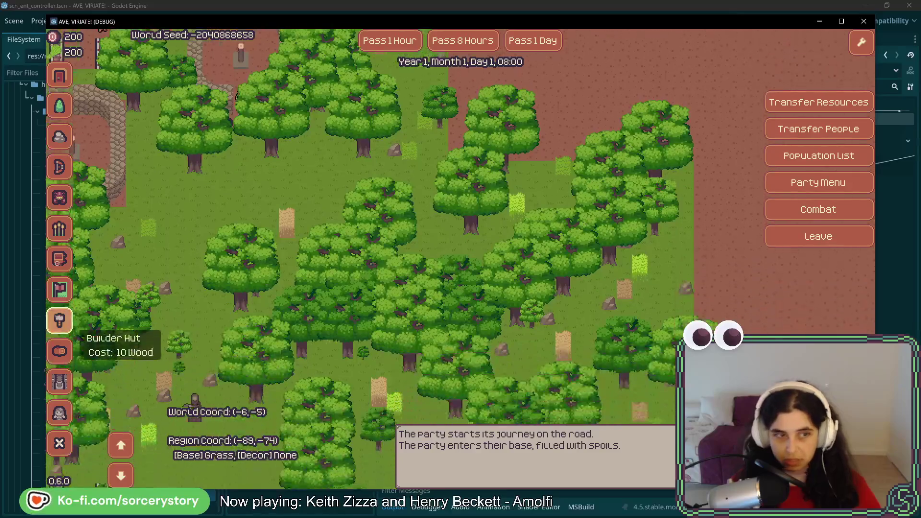
key(s)
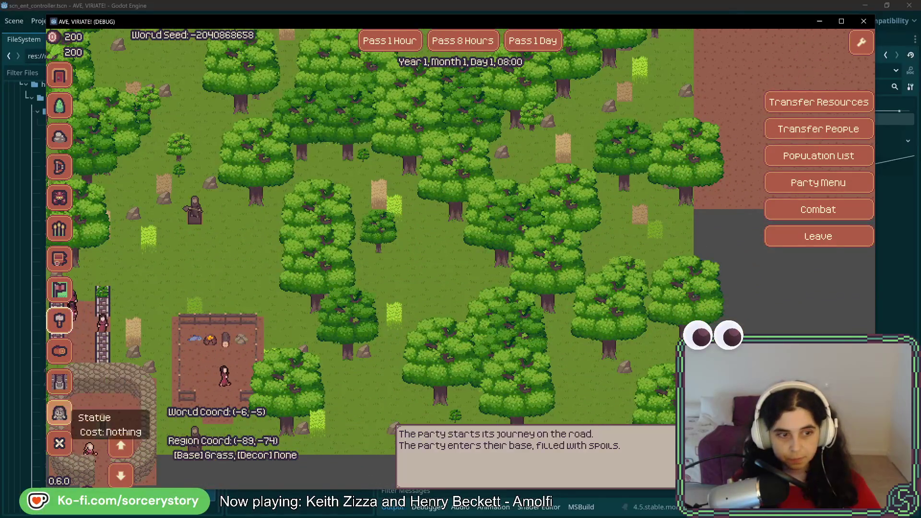
key(w)
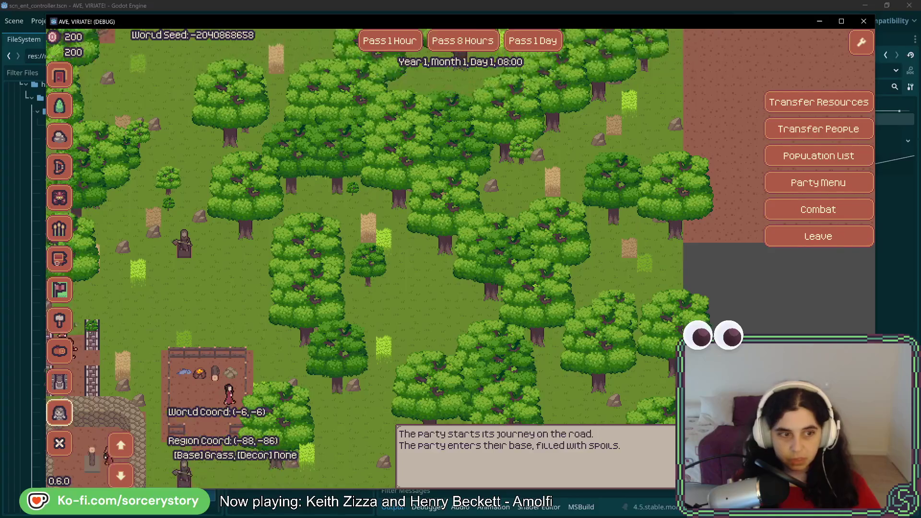
- Try Carpenter Hut and Warehouse, then pick Stone Hut over the eastern clearing
click(60, 351)
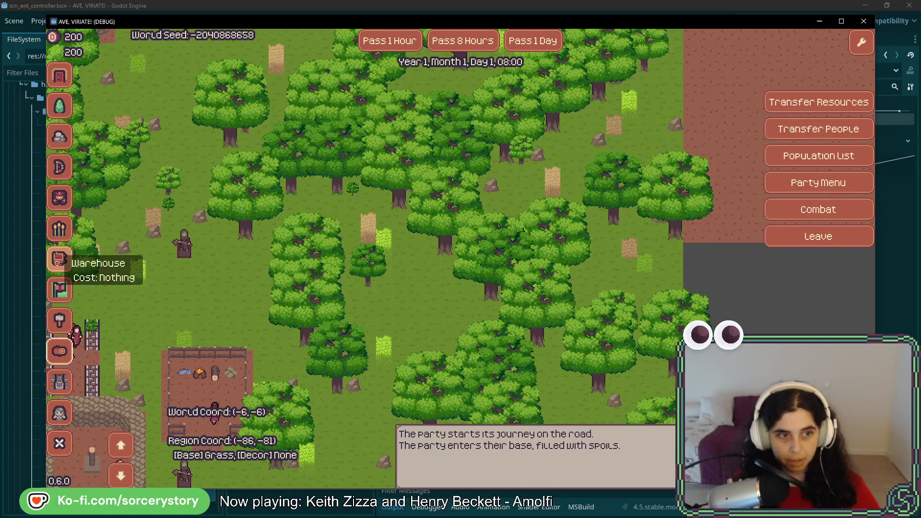
click(60, 259)
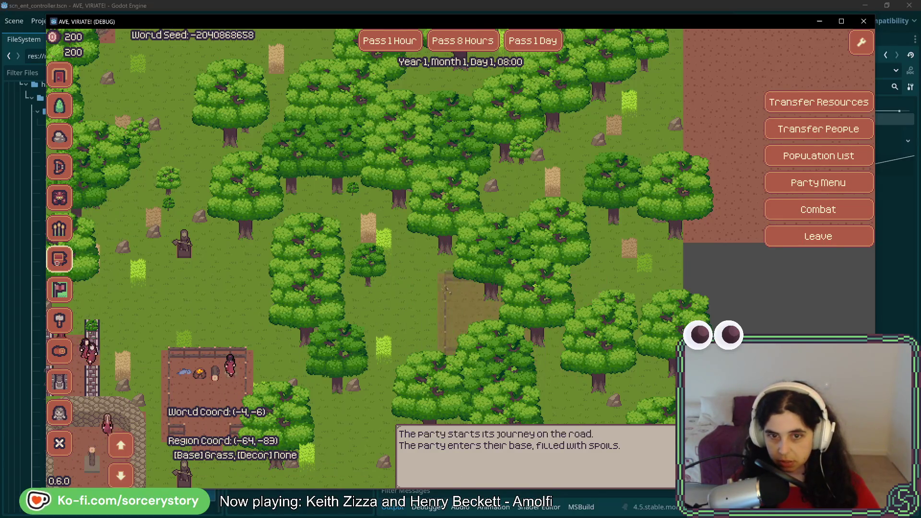
key(w)
key(d)
key(s)
key(a)
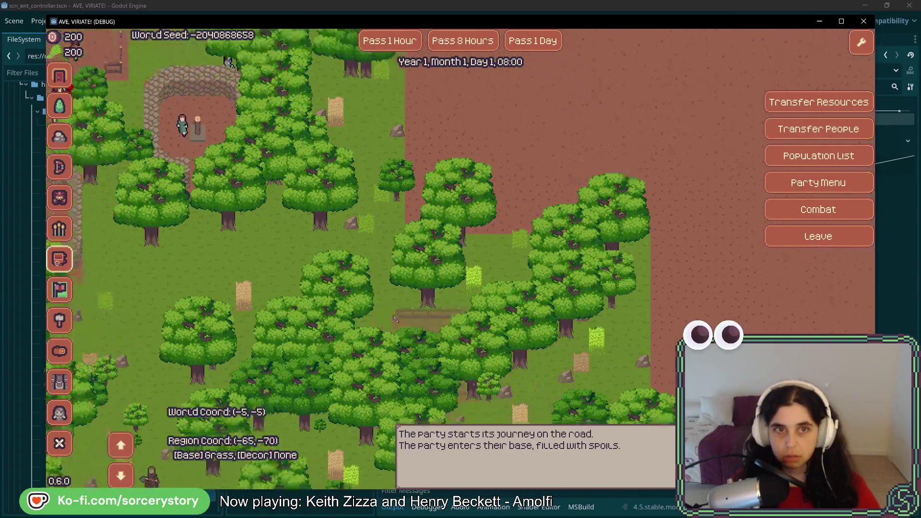
key(a)
key(w)
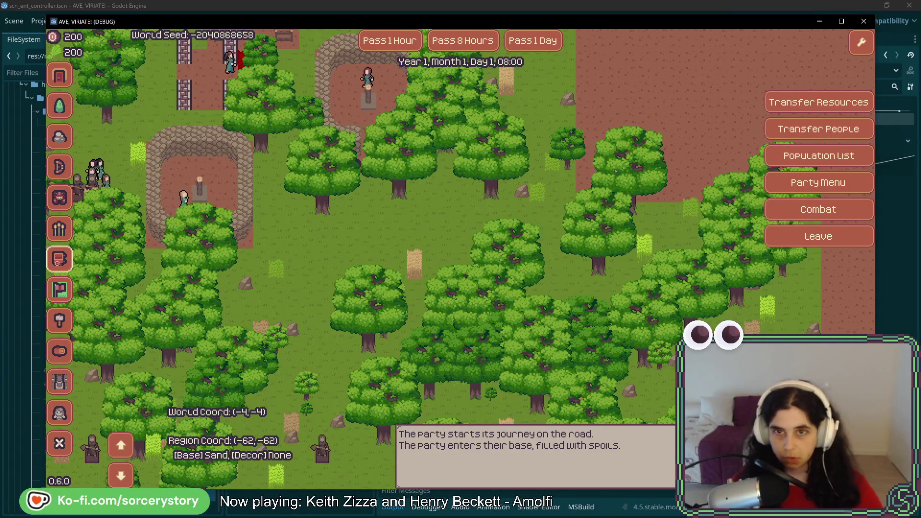
key(w)
key(d)
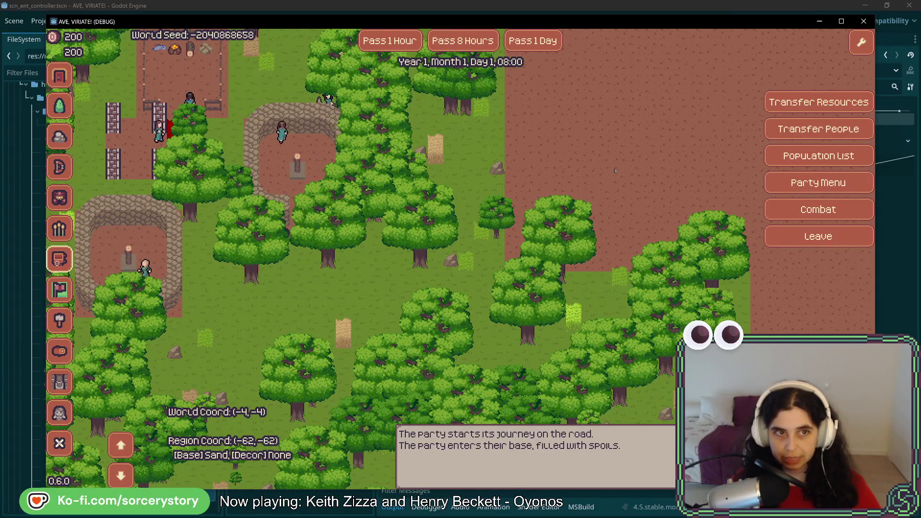
key(a)
key(w)
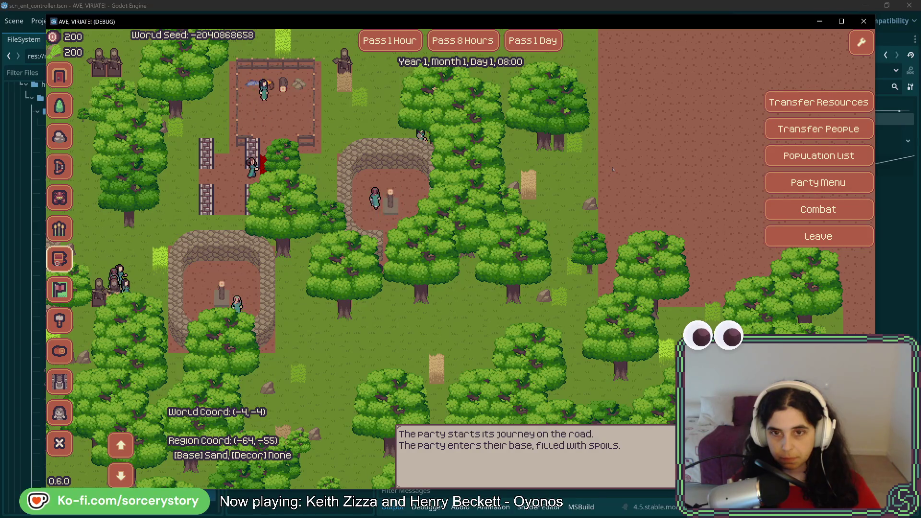
key(d)
click(58, 138)
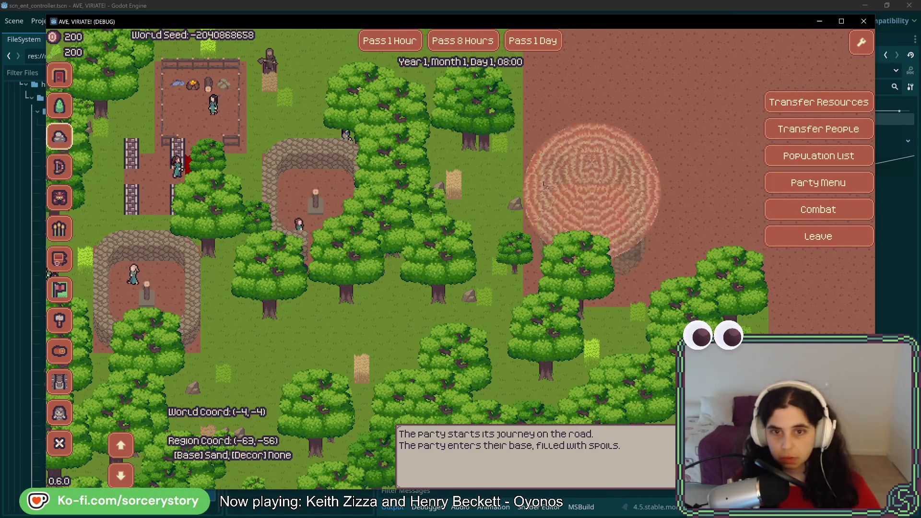
- Place the Stone Hut on the eastern clearing and advance the clock to 14:00
click(568, 190)
click(382, 43)
click(383, 43)
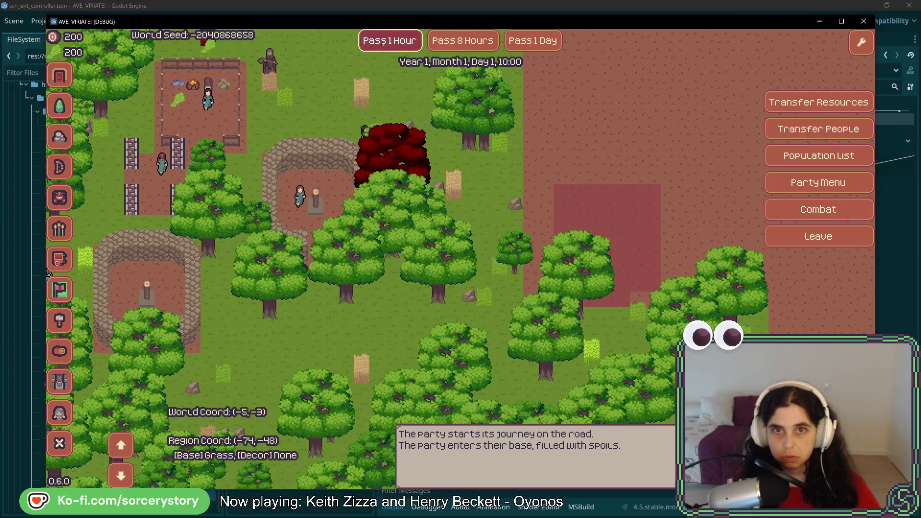
click(382, 42)
click(383, 43)
click(383, 42)
click(382, 43)
- Assign a villager to the Stone Hut as its Stone Miner
click(624, 207)
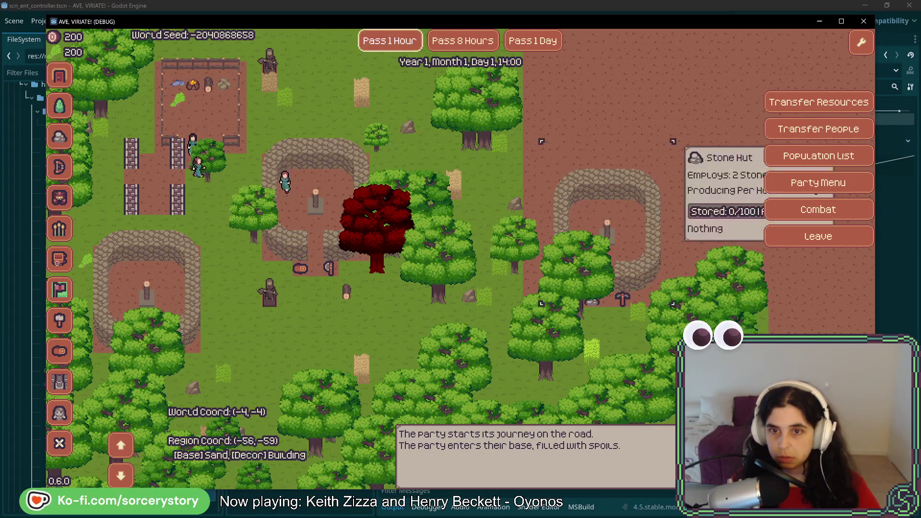
click(701, 214)
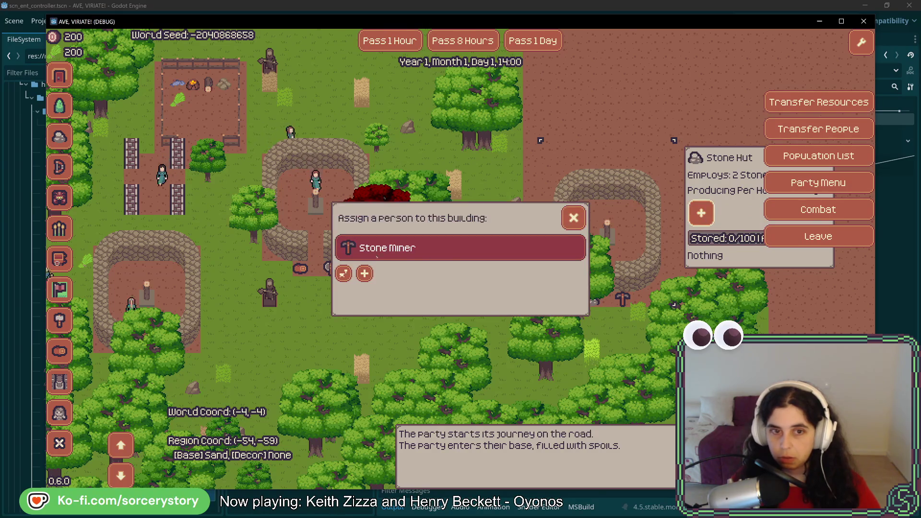
click(347, 272)
click(347, 273)
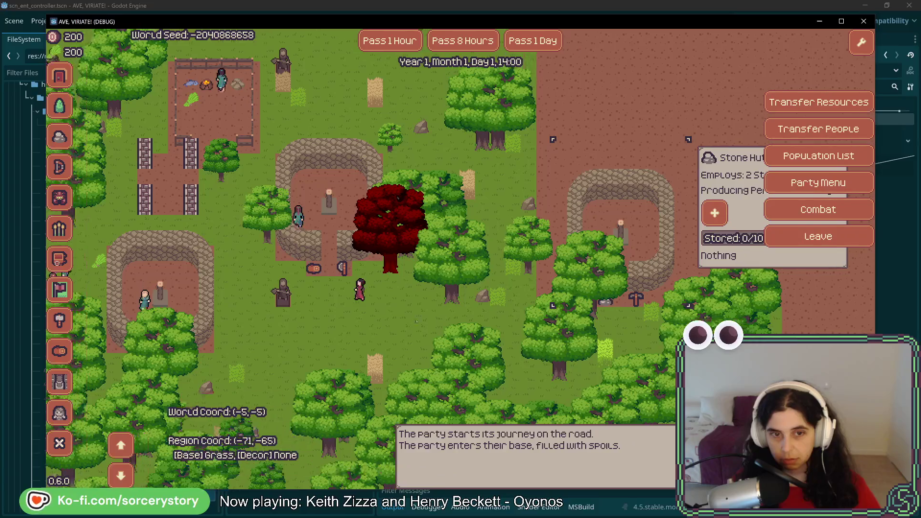
key(a)
key(s)
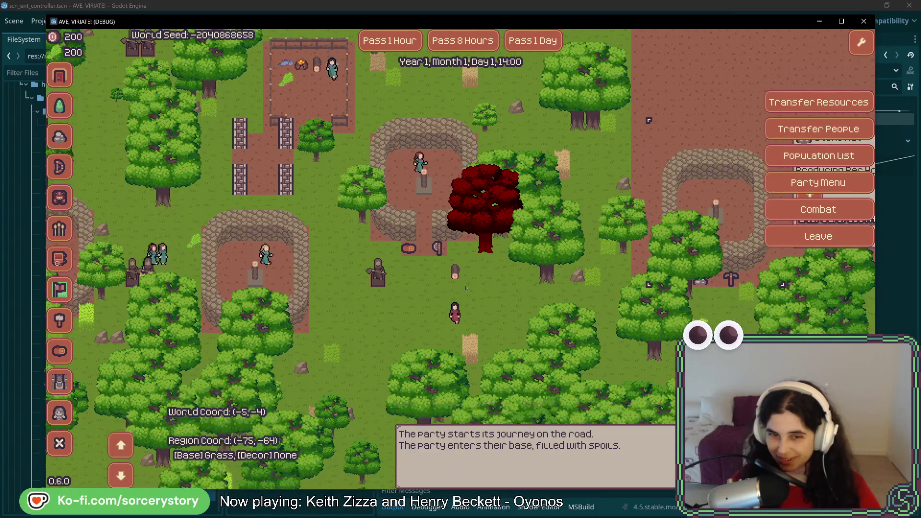
key(s)
key(s)
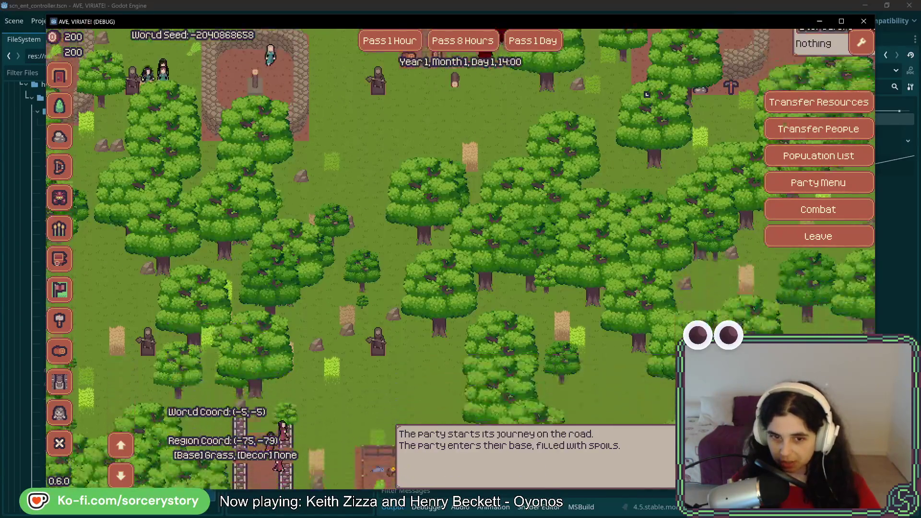
key(w)
key(w)
key(w)
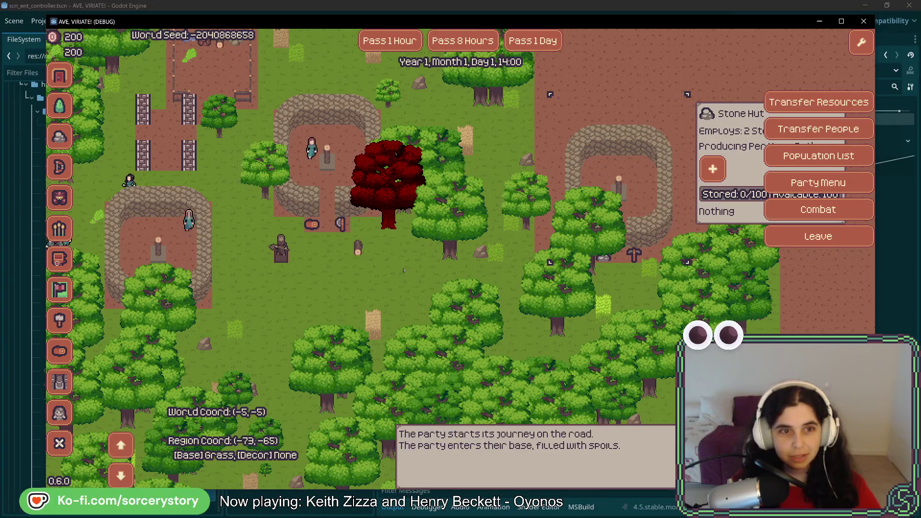
key(Left)
key(Up)
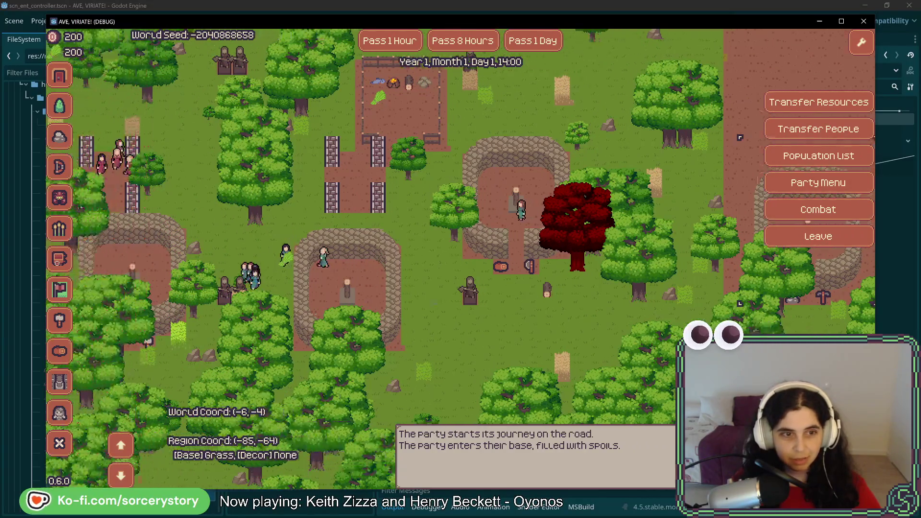
key(Right)
key(Up)
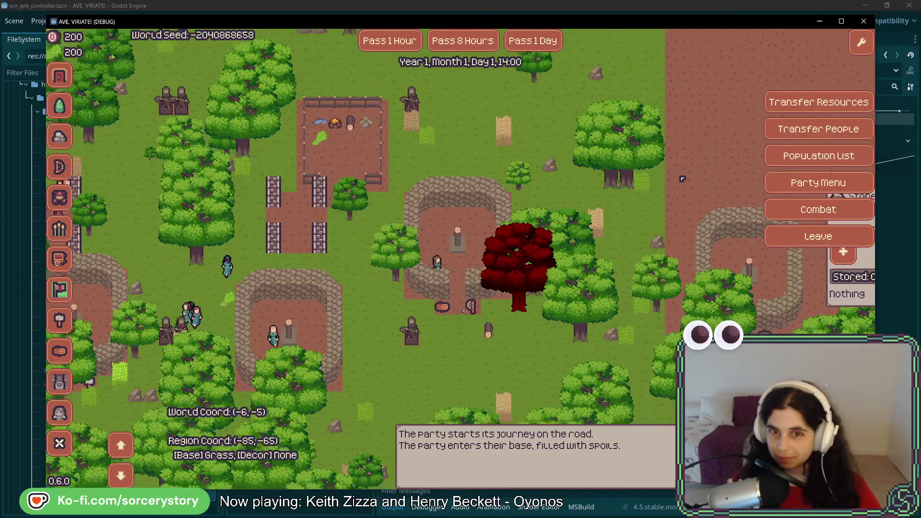
key(Right)
key(Down)
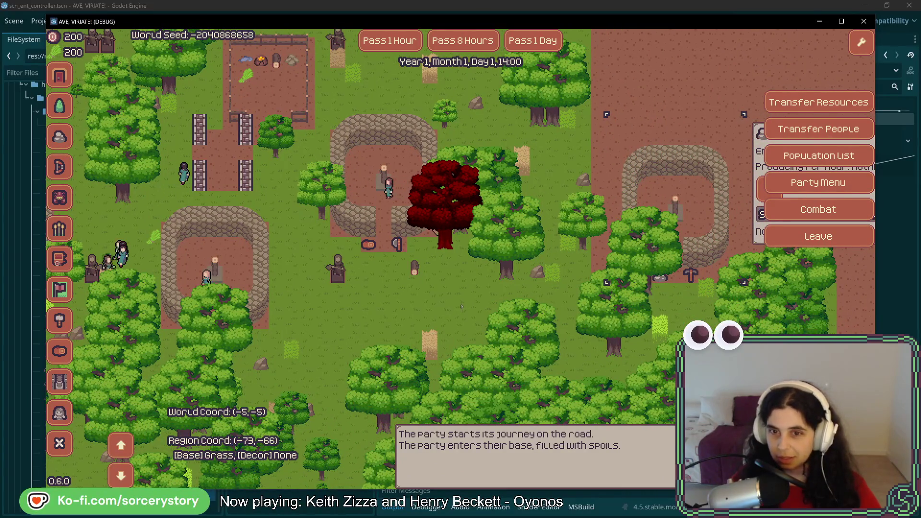
key(Right)
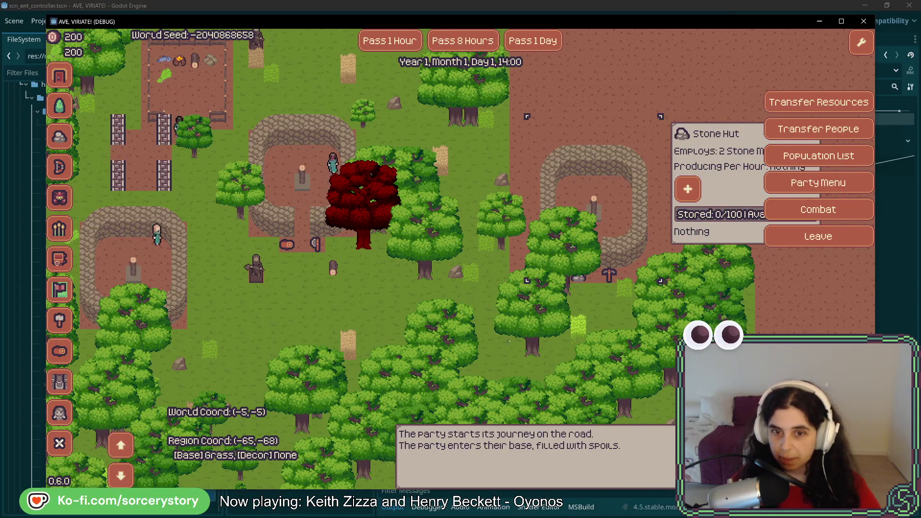
key(Down)
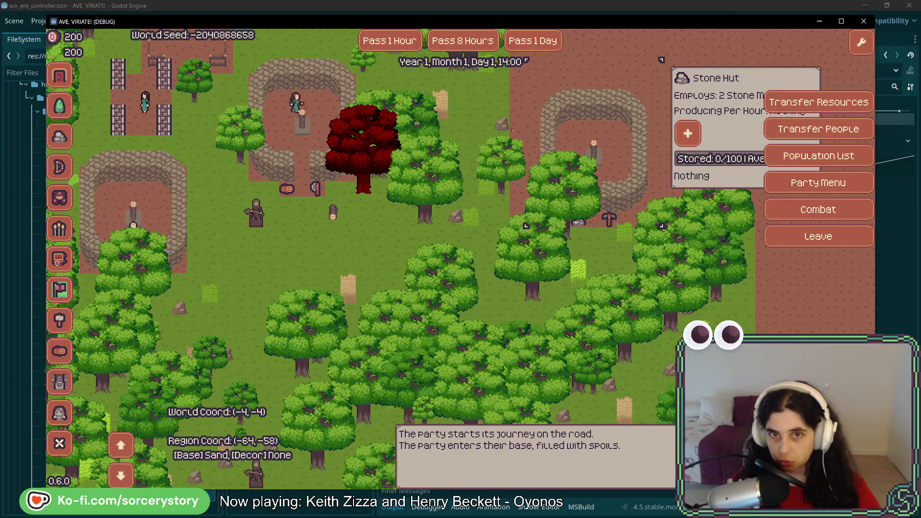
key(Up)
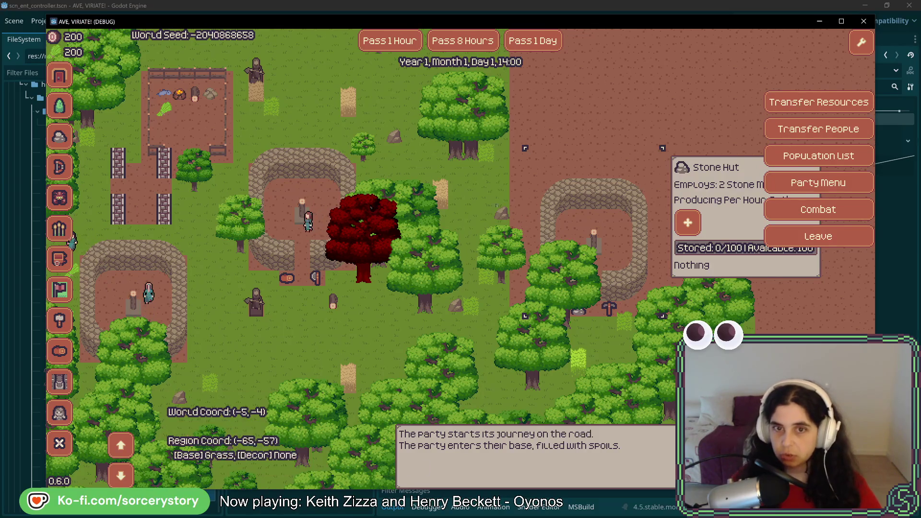
key(Right)
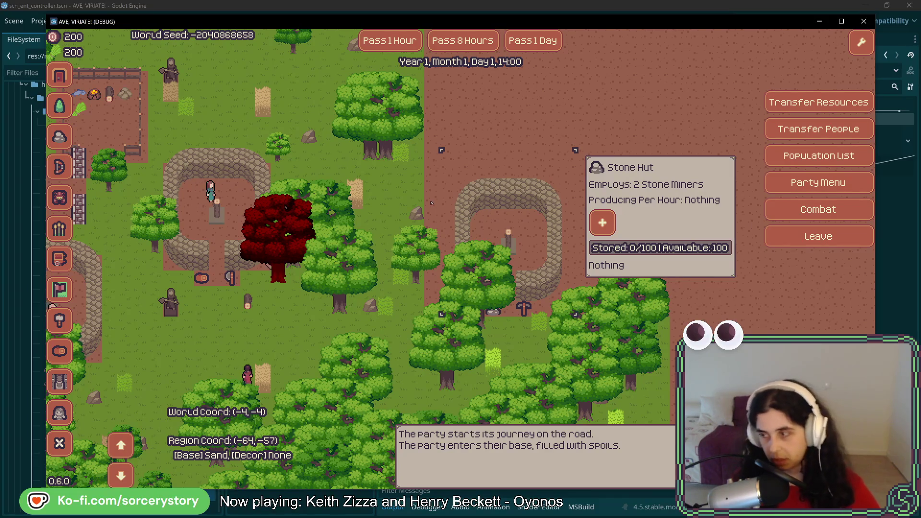
key(Left)
key(Down)
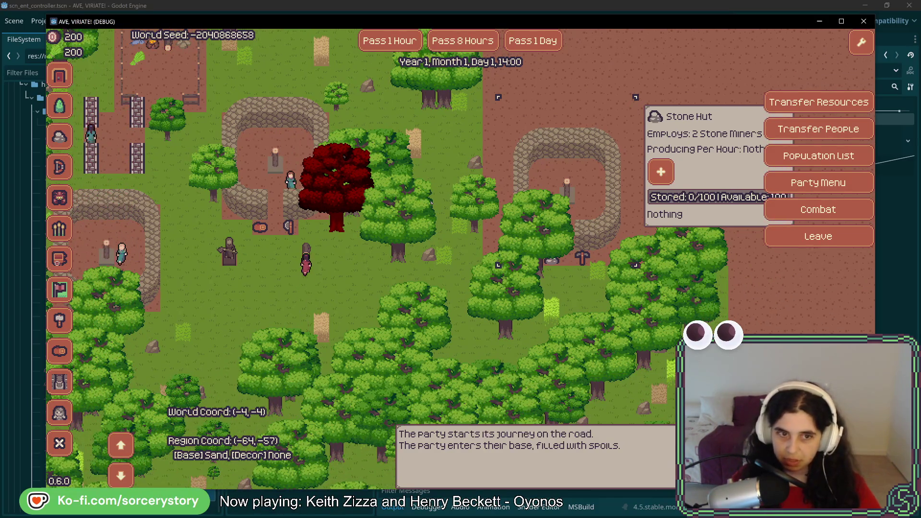
- Pass hour after hour until Day 6, 12:00, Stone Hut still at 0/100, then dismiss its details
click(395, 42)
click(394, 43)
click(396, 43)
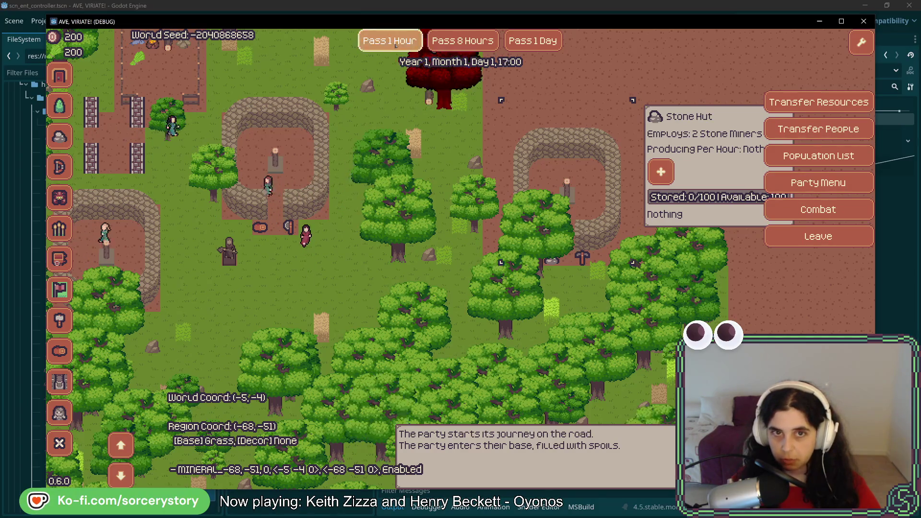
click(395, 43)
click(395, 43)
double_click(395, 43)
triple_click(396, 43)
triple_click(395, 43)
click(395, 43)
double_click(396, 43)
click(395, 43)
click(395, 43)
click(395, 43)
click(396, 43)
click(396, 43)
click(396, 43)
click(396, 44)
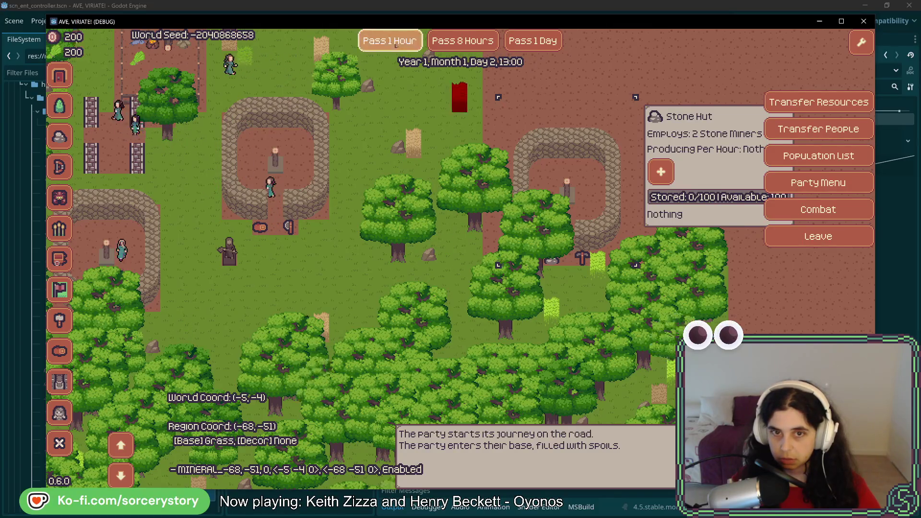
click(396, 43)
click(395, 43)
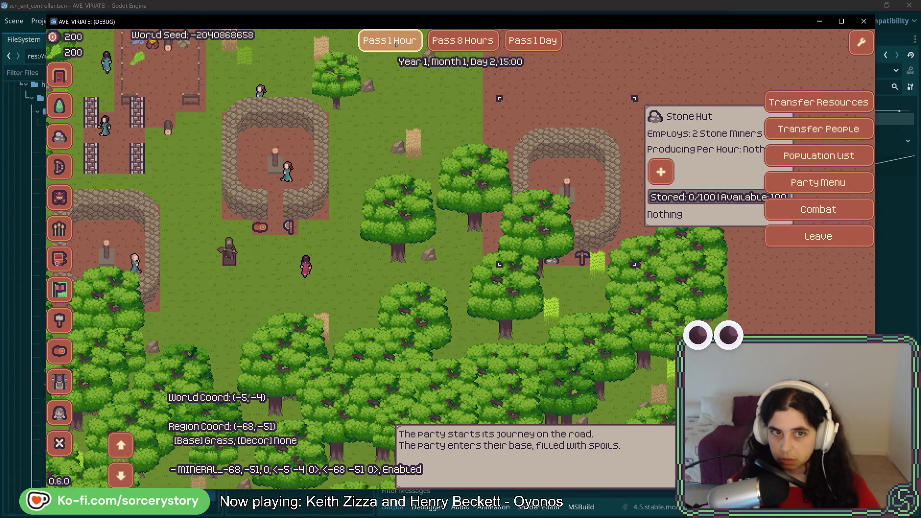
click(396, 43)
click(395, 43)
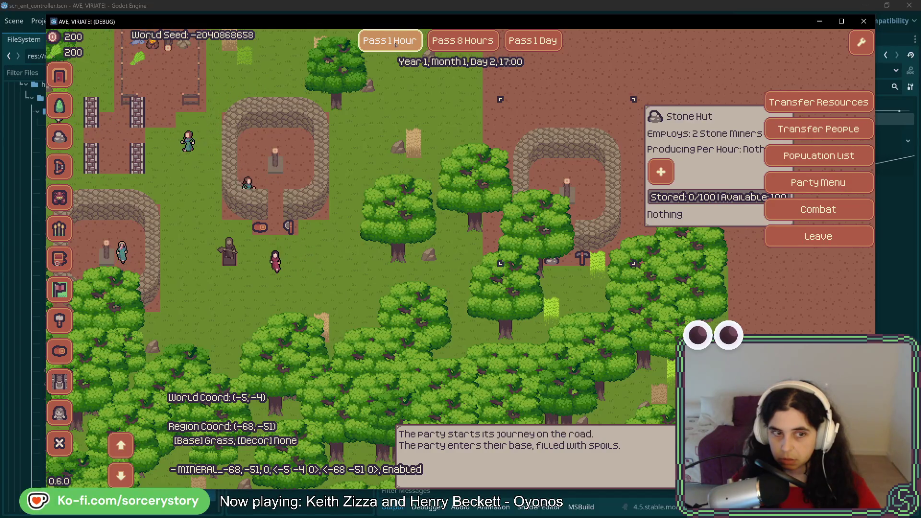
click(395, 43)
click(395, 43)
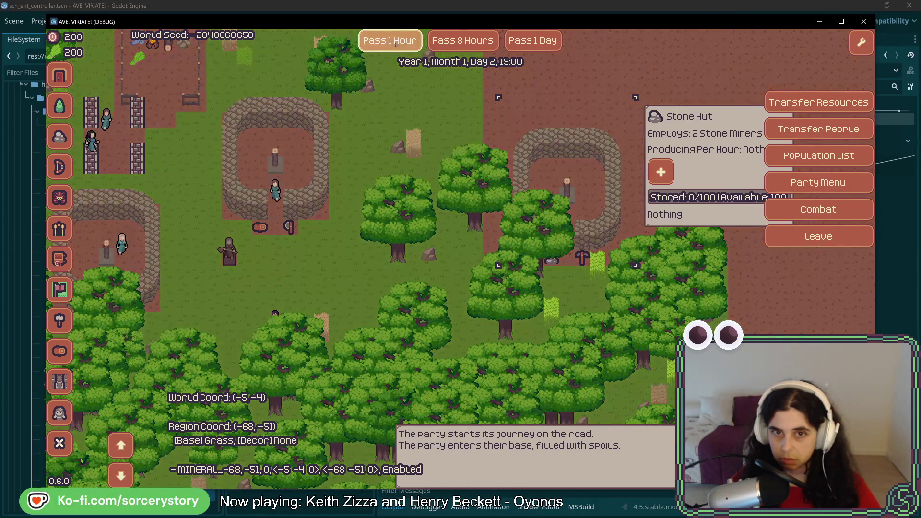
click(395, 43)
click(396, 43)
double_click(395, 43)
click(395, 44)
double_click(396, 43)
click(396, 43)
double_click(396, 43)
click(395, 43)
click(396, 43)
click(396, 44)
click(396, 43)
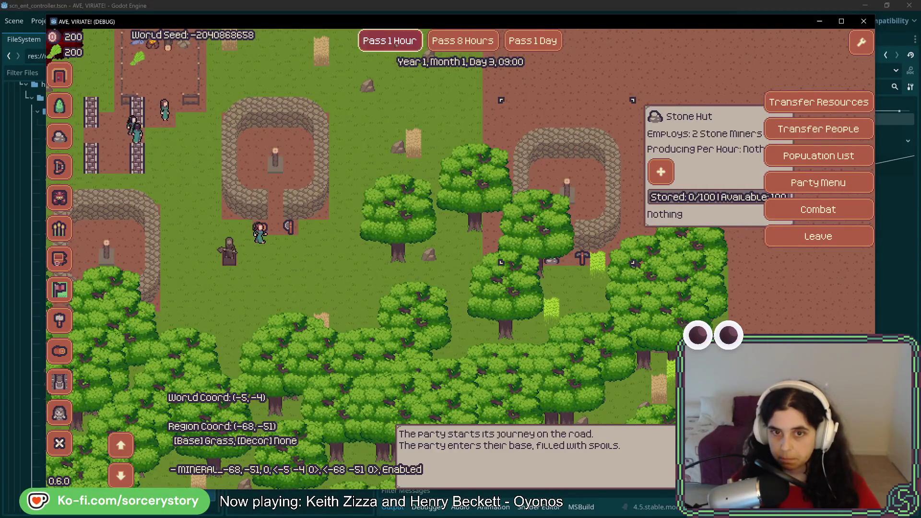
click(396, 43)
click(395, 43)
click(396, 43)
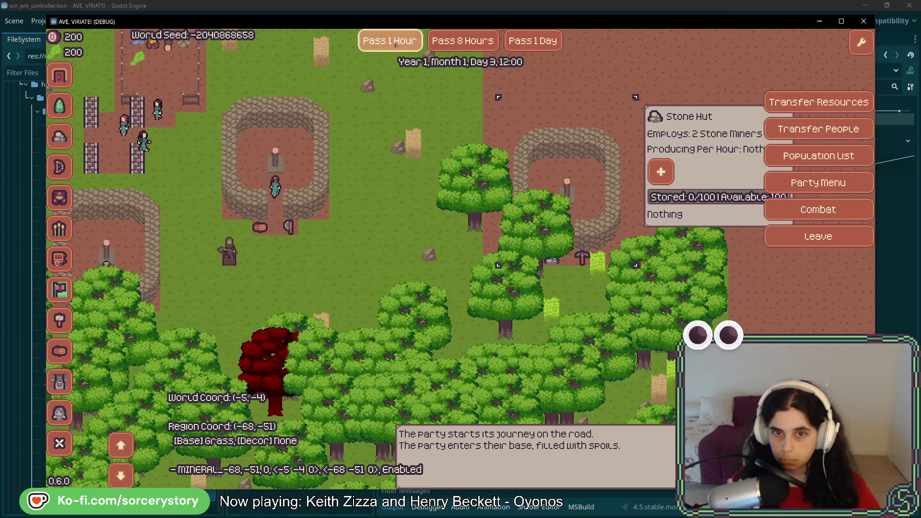
click(395, 43)
click(395, 43)
click(396, 43)
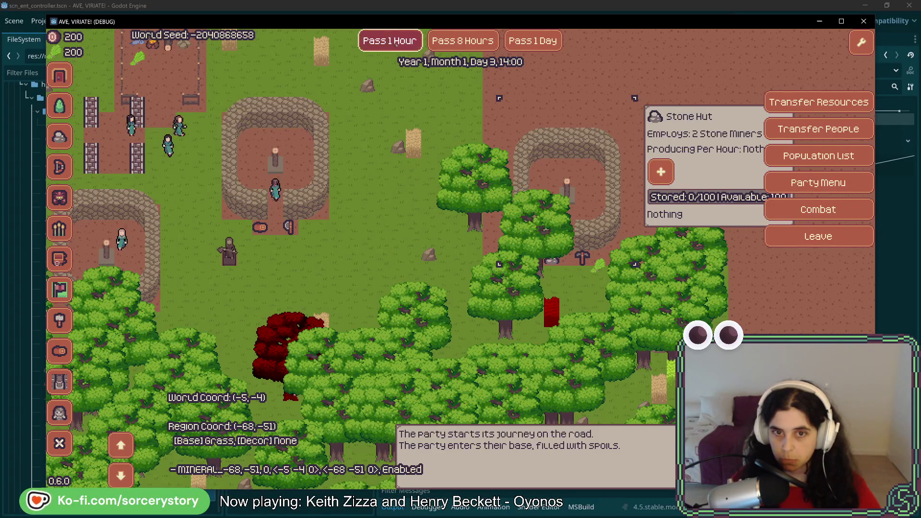
click(396, 44)
click(396, 43)
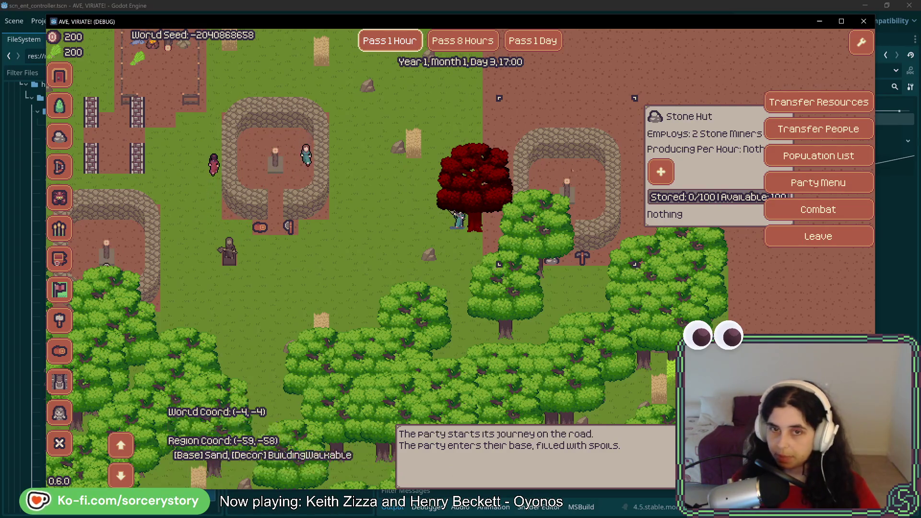
click(396, 41)
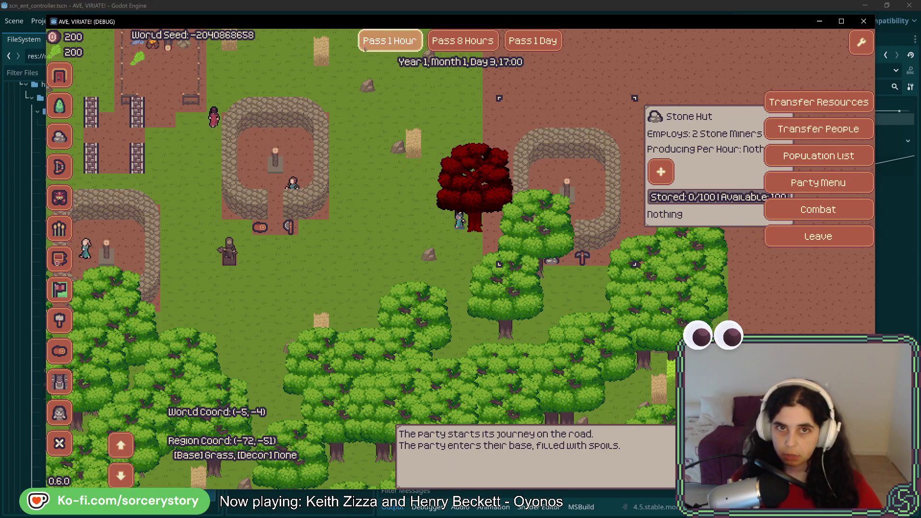
click(396, 42)
click(396, 42)
click(396, 41)
click(397, 42)
click(396, 42)
click(397, 42)
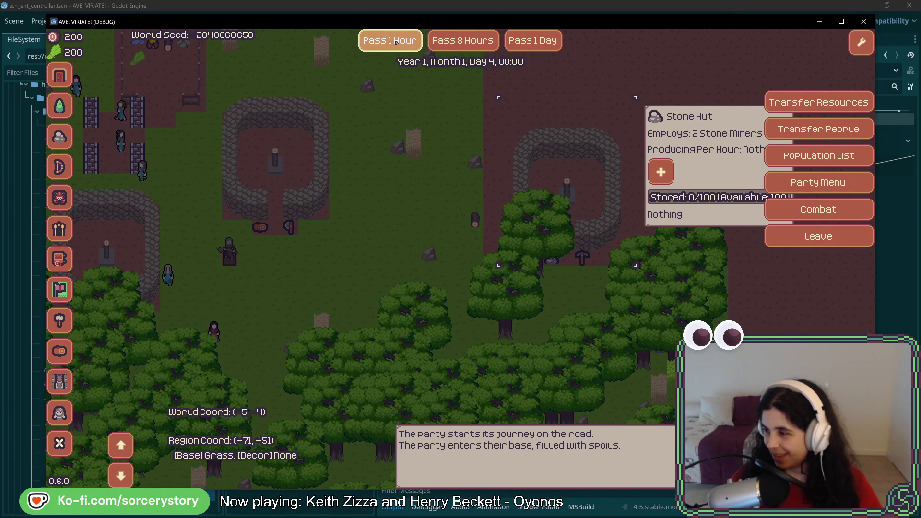
click(389, 41)
click(389, 41)
click(389, 41)
click(389, 41)
click(389, 41)
click(389, 41)
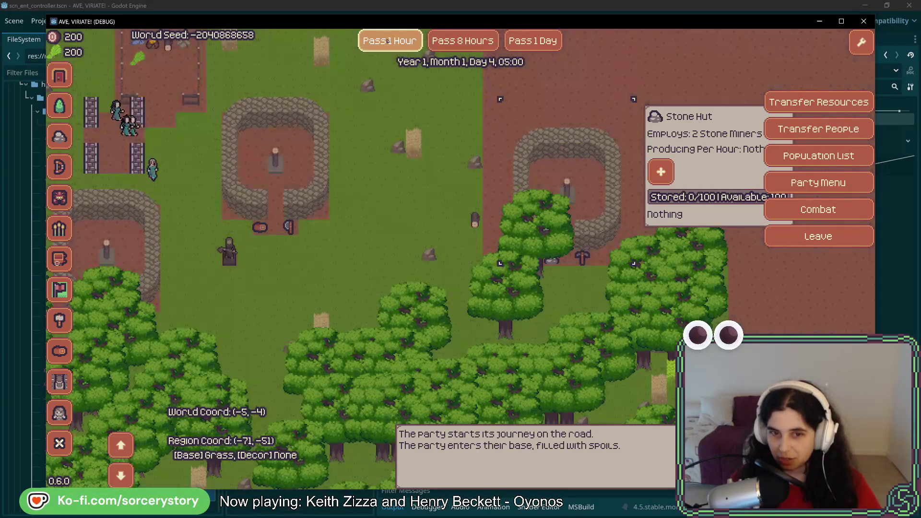
click(388, 41)
click(389, 41)
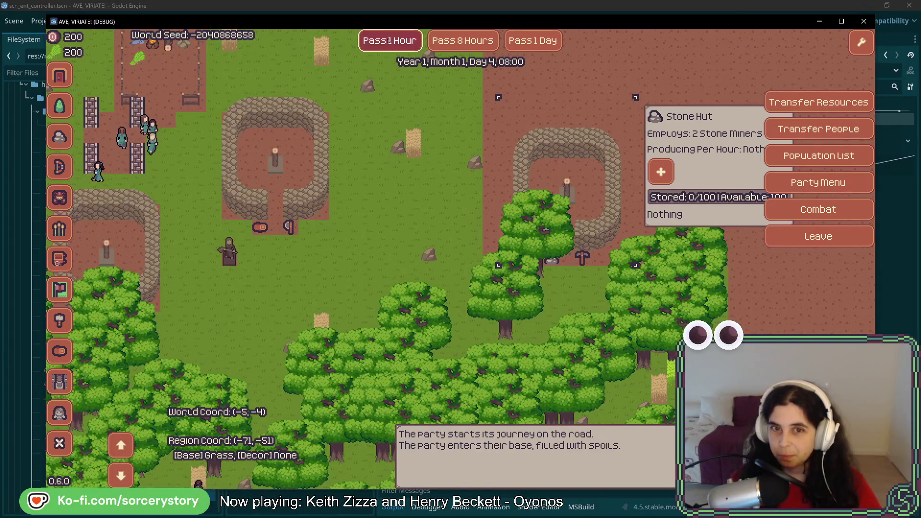
click(389, 41)
click(389, 41)
click(389, 41)
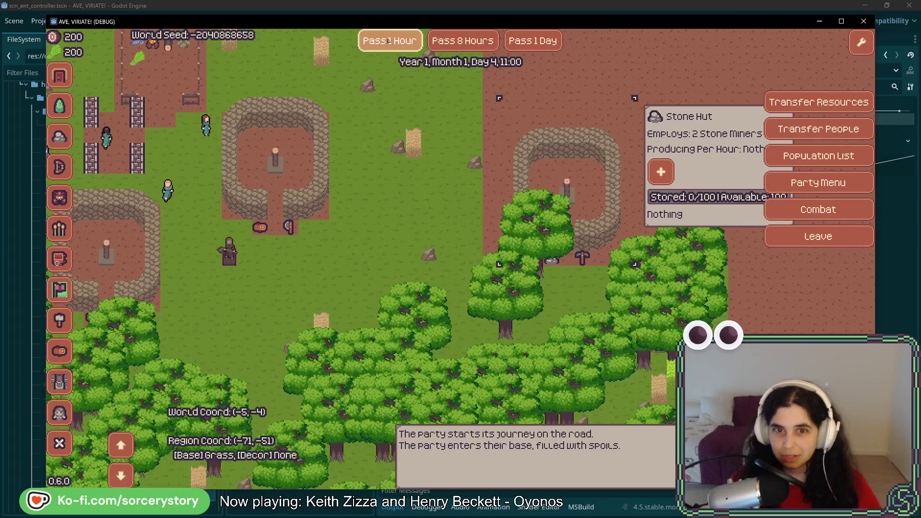
click(389, 42)
click(389, 42)
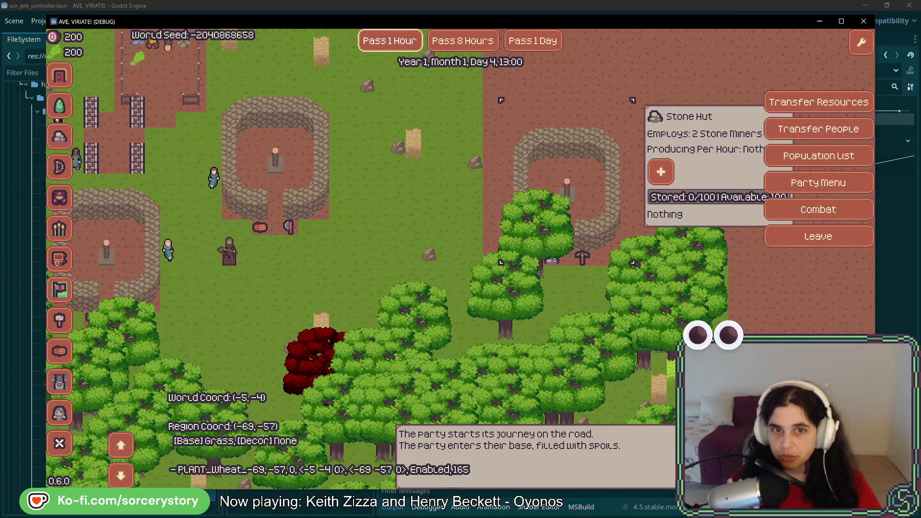
click(390, 42)
click(391, 41)
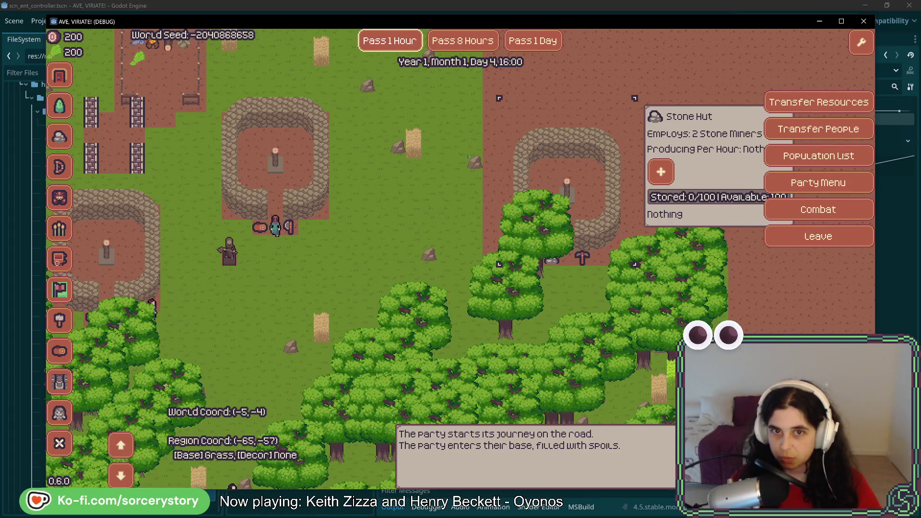
click(381, 43)
click(380, 44)
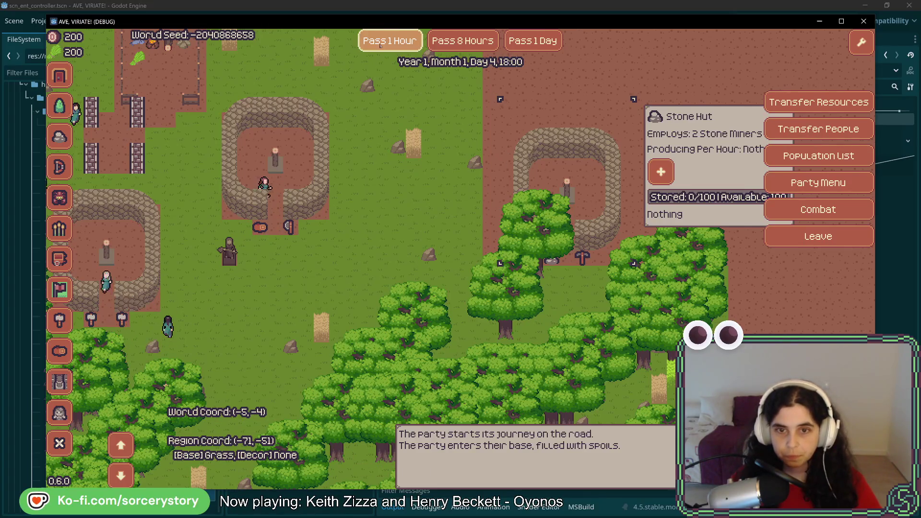
click(380, 43)
click(380, 44)
click(381, 44)
click(380, 43)
click(381, 44)
click(381, 44)
click(382, 43)
click(382, 43)
click(381, 43)
click(380, 44)
click(380, 43)
click(381, 43)
click(380, 44)
click(380, 44)
click(381, 44)
click(380, 44)
click(380, 45)
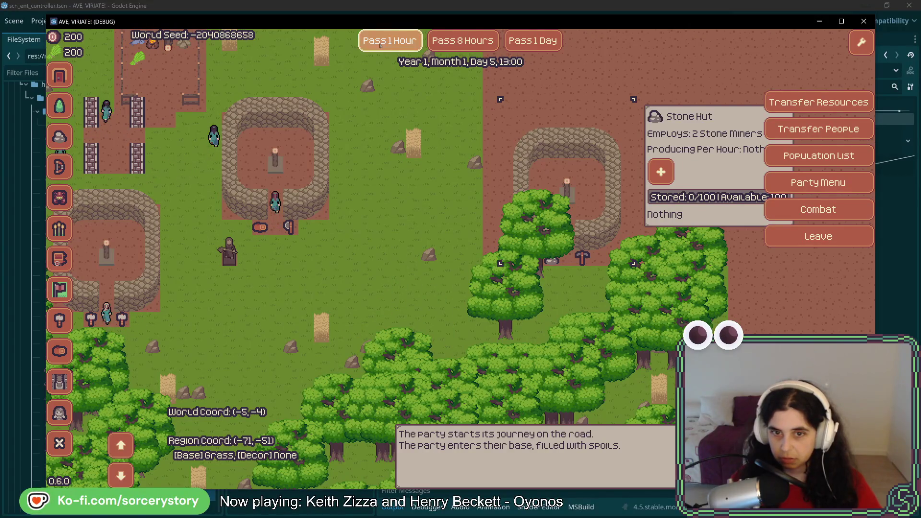
click(380, 44)
click(380, 44)
click(380, 44)
click(381, 44)
click(380, 44)
click(380, 44)
click(381, 44)
click(380, 44)
click(381, 44)
click(381, 44)
click(381, 44)
click(380, 45)
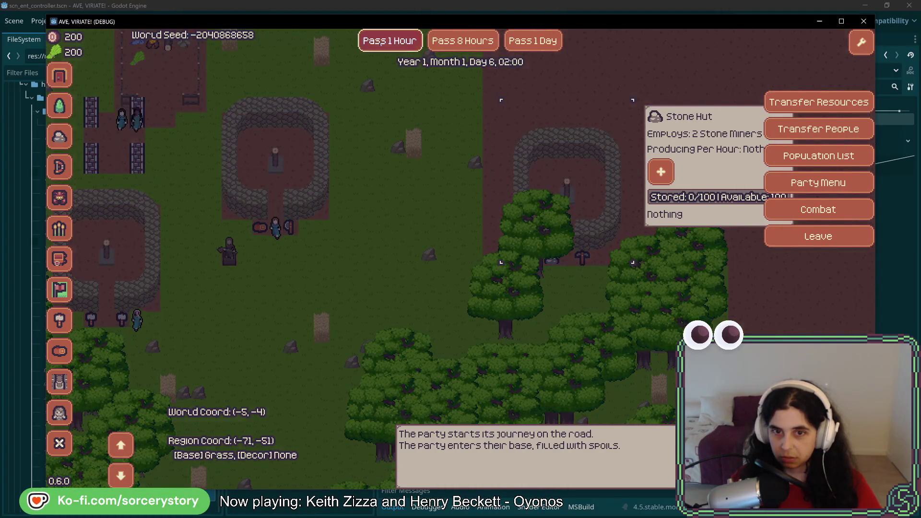
click(380, 44)
click(381, 44)
click(380, 43)
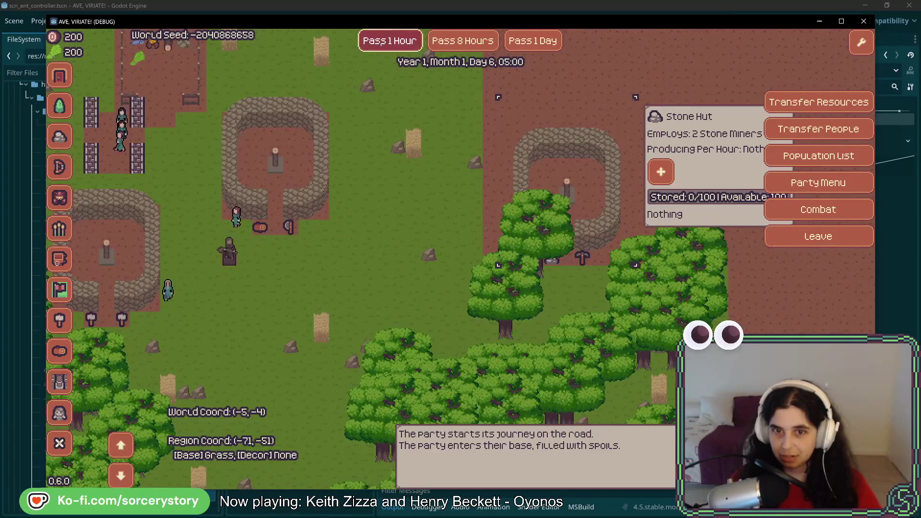
click(381, 43)
click(381, 43)
click(381, 43)
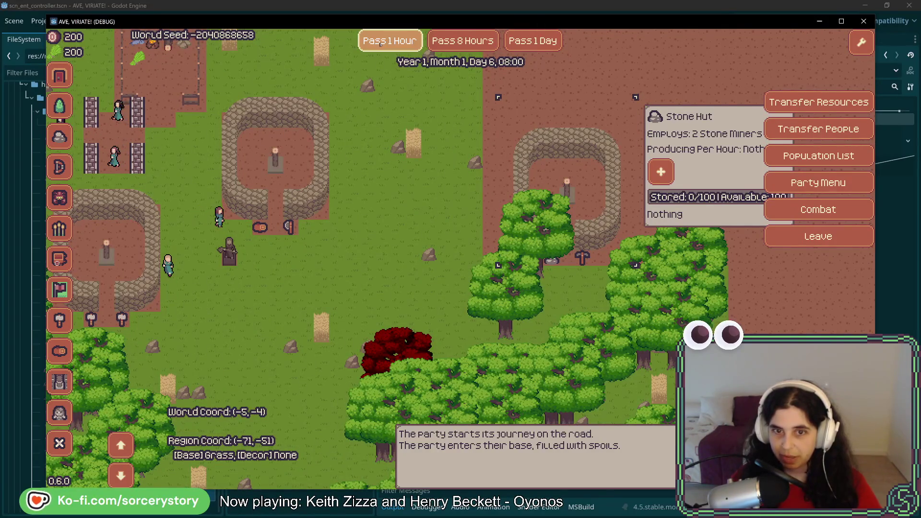
click(380, 43)
click(381, 44)
click(380, 43)
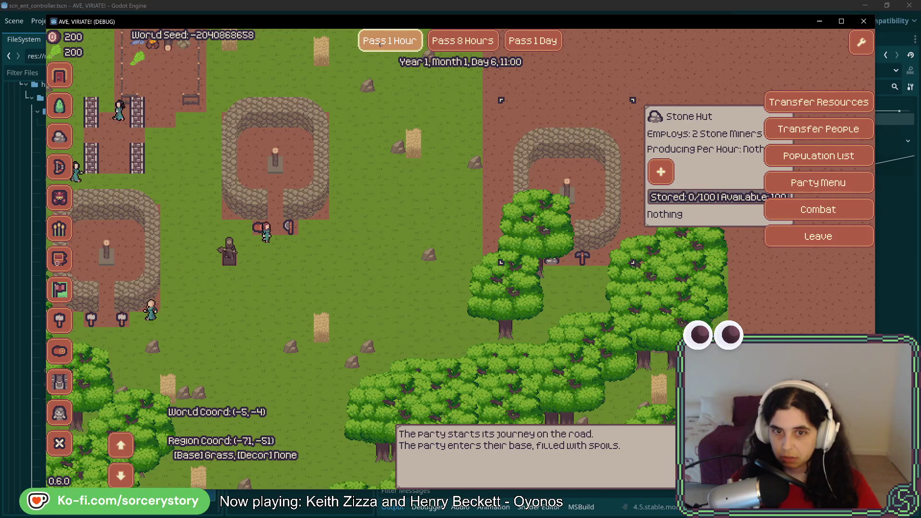
click(380, 43)
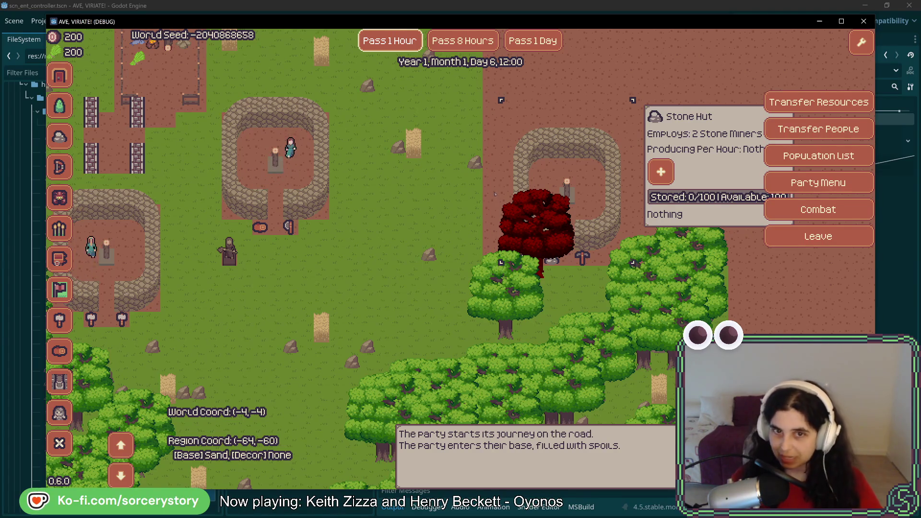
drag(495, 194, 451, 245)
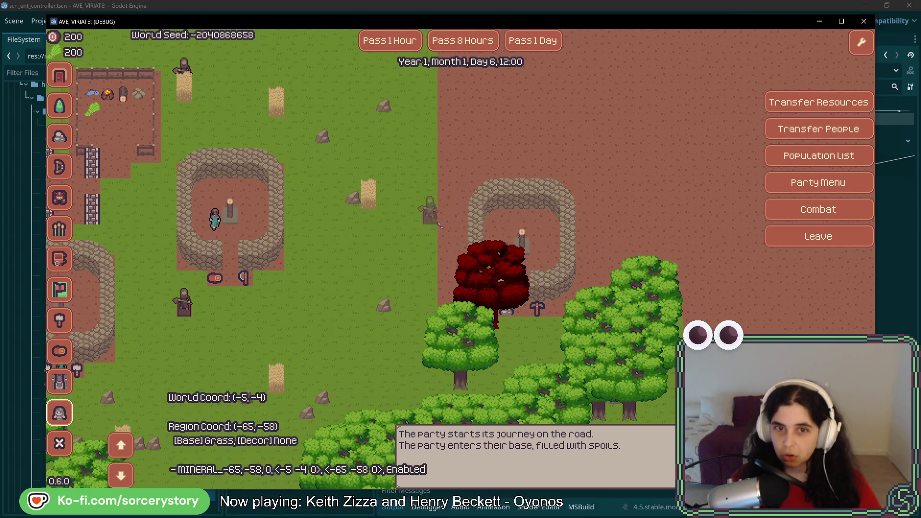
- Pass the night hours until Day 7, 08:00 and show the Stone Hut's info panel
click(406, 47)
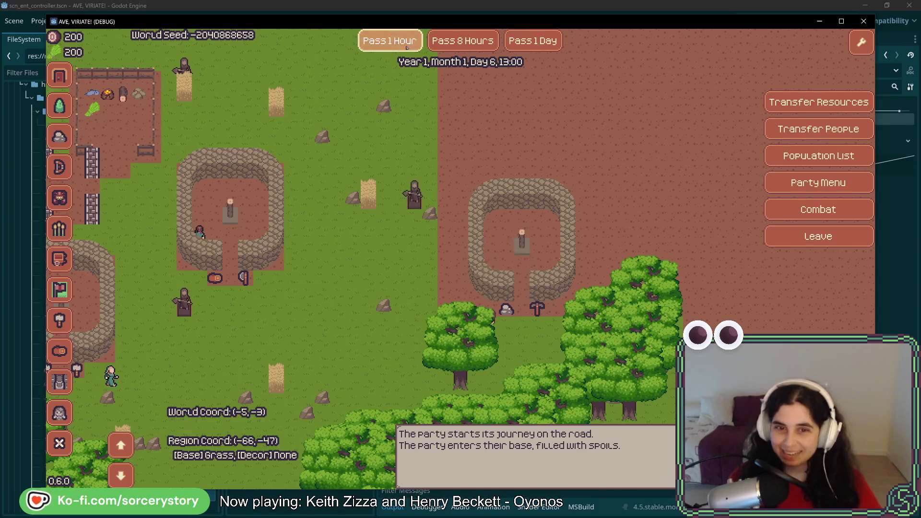
click(407, 47)
click(407, 47)
click(407, 48)
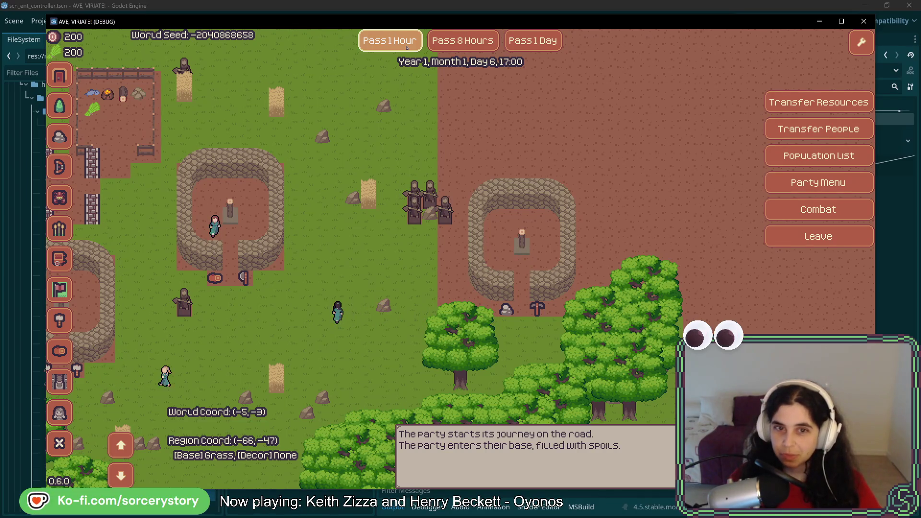
click(407, 47)
click(407, 47)
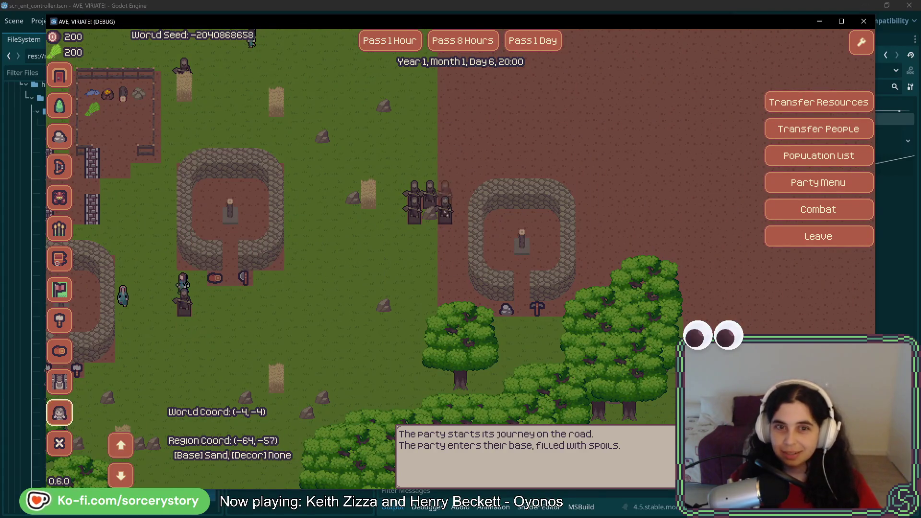
double_click(390, 46)
triple_click(390, 45)
double_click(390, 45)
click(390, 45)
double_click(390, 44)
double_click(389, 43)
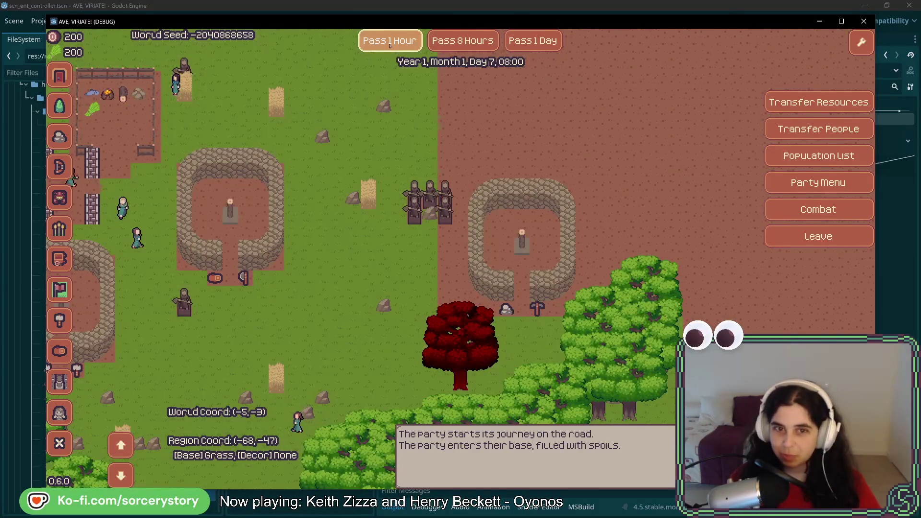
mouse_move(491, 304)
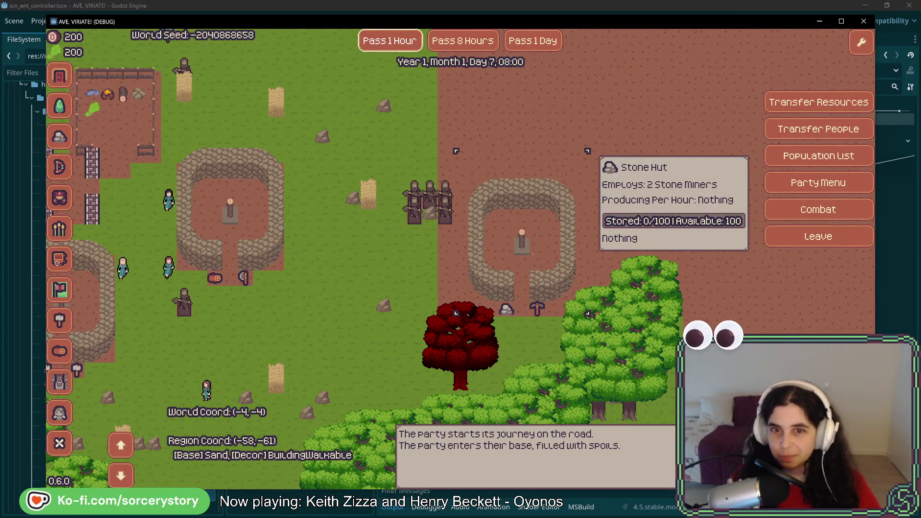
- Assign Character2 to the Stone Hut as stone miner, then close the hut's details panel
click(617, 225)
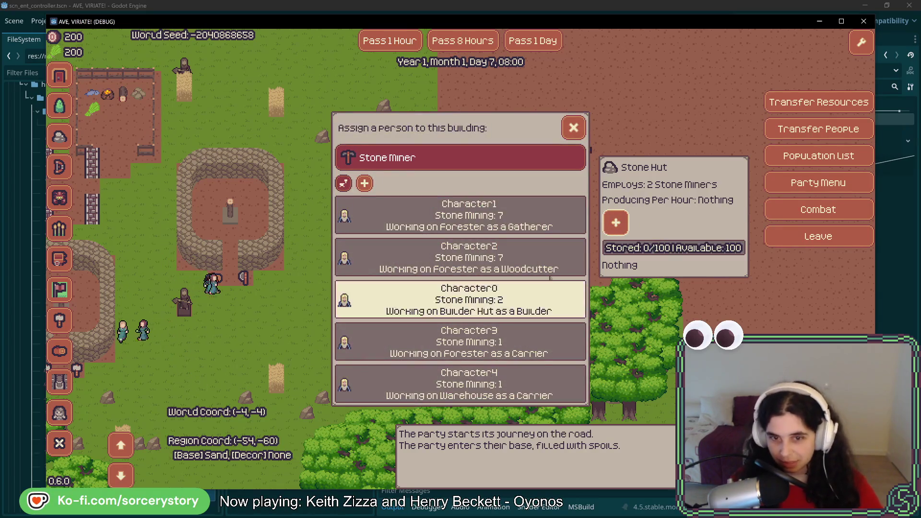
click(502, 266)
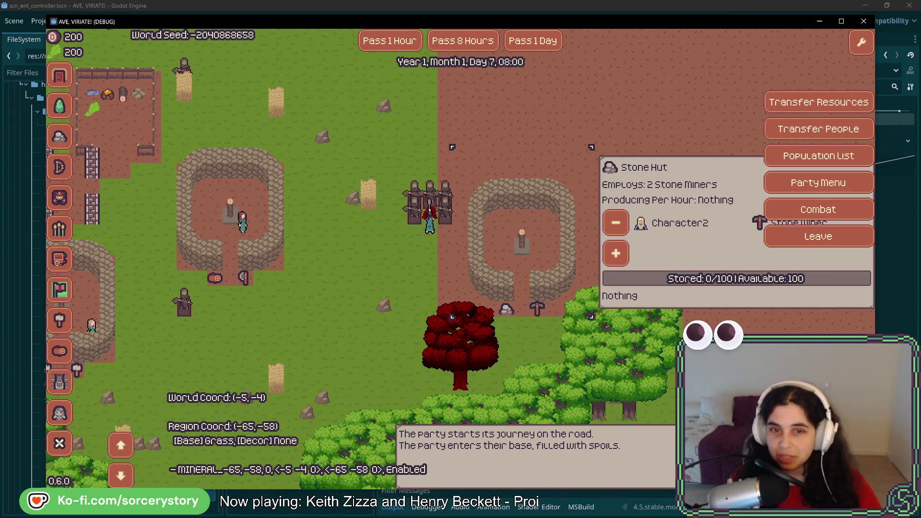
key(Escape)
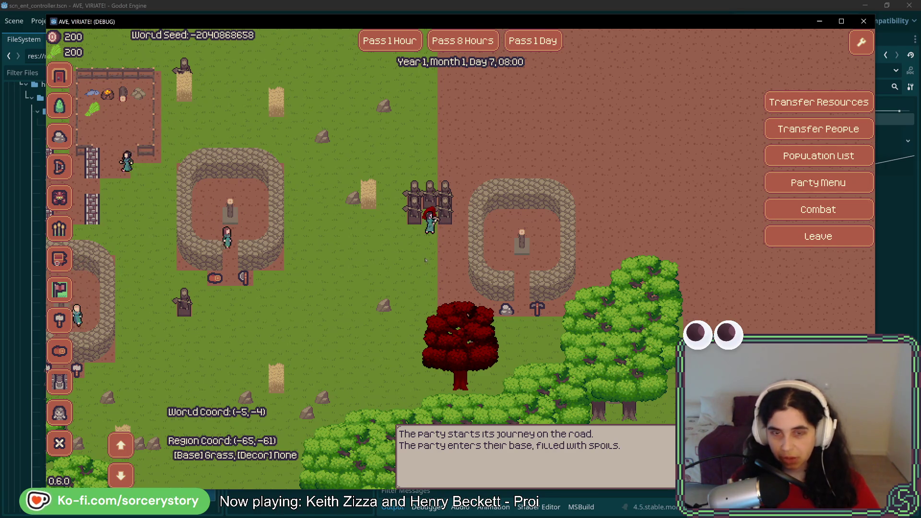
- Pan over the settlement, pick the Statue tool, and view the Statue site at Building 0/1
key(a)
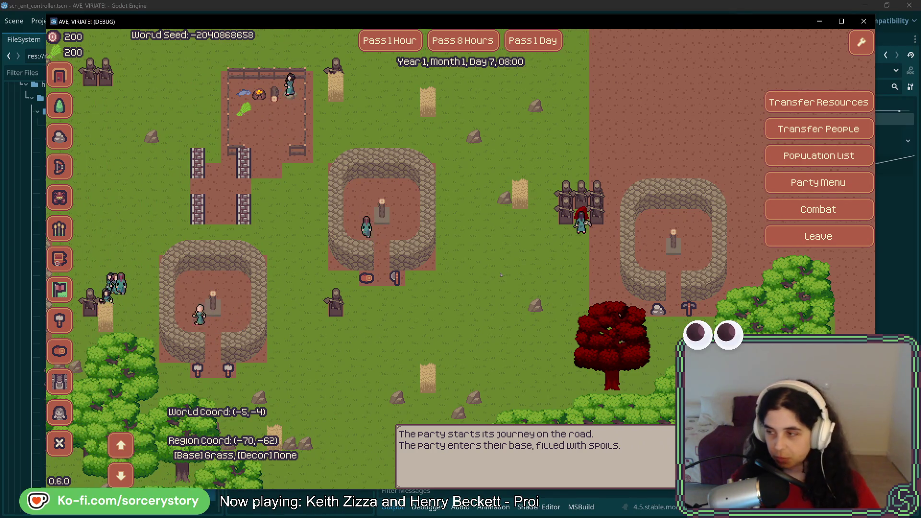
key(w)
key(d)
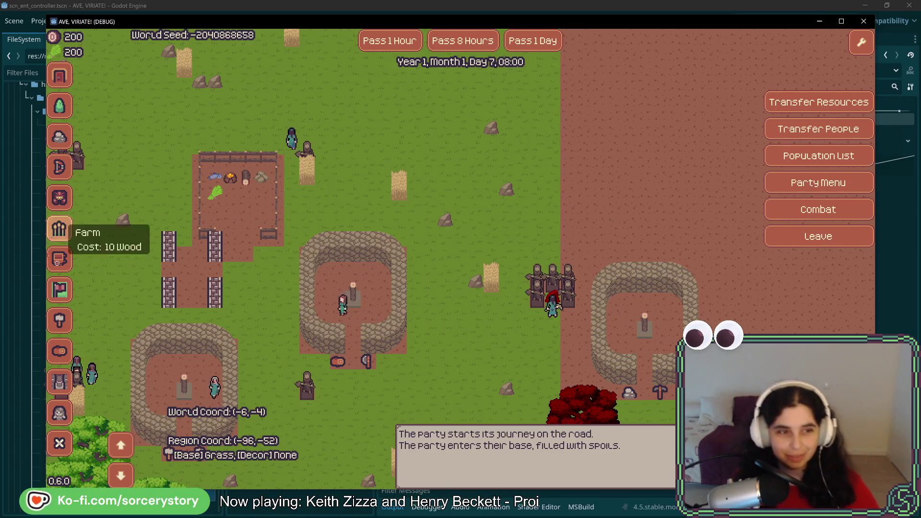
click(59, 413)
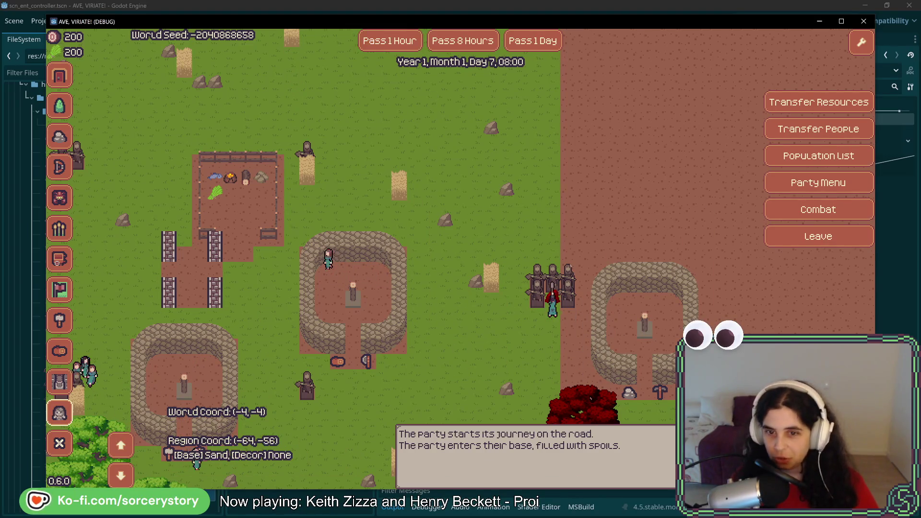
mouse_move(653, 313)
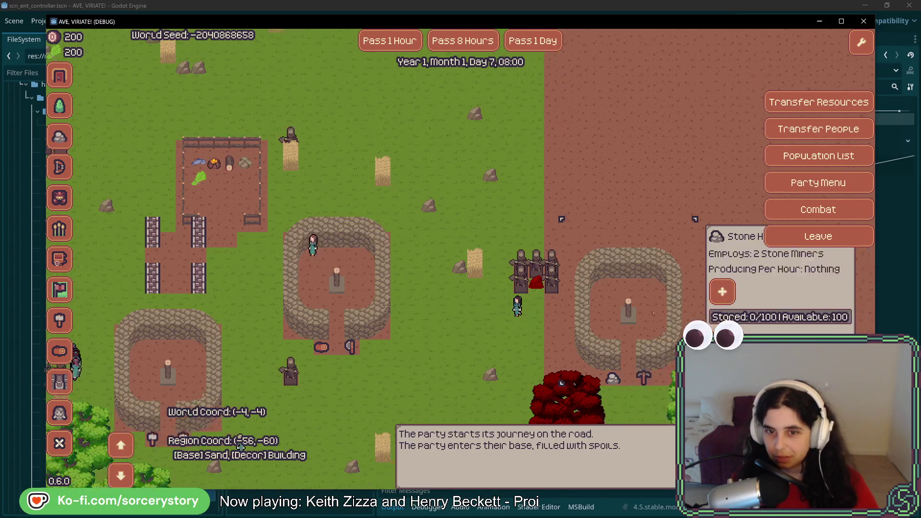
mouse_move(487, 264)
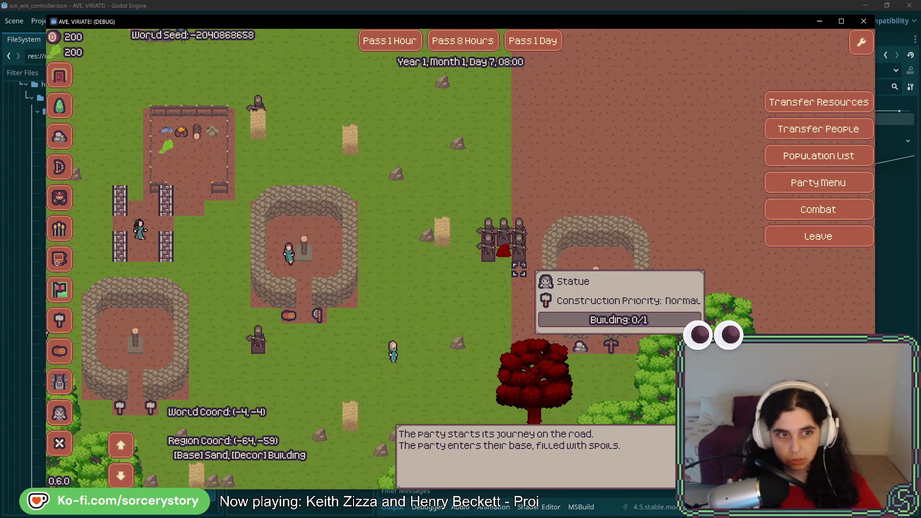
- Pass two hours to Day 7, 10:00 and assign Character2 to the Stone Hut
click(397, 48)
click(396, 48)
click(690, 260)
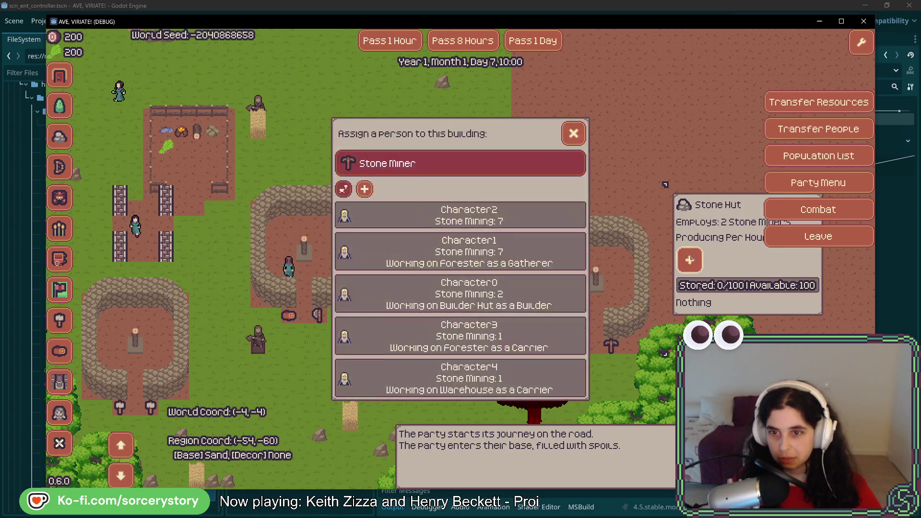
click(423, 213)
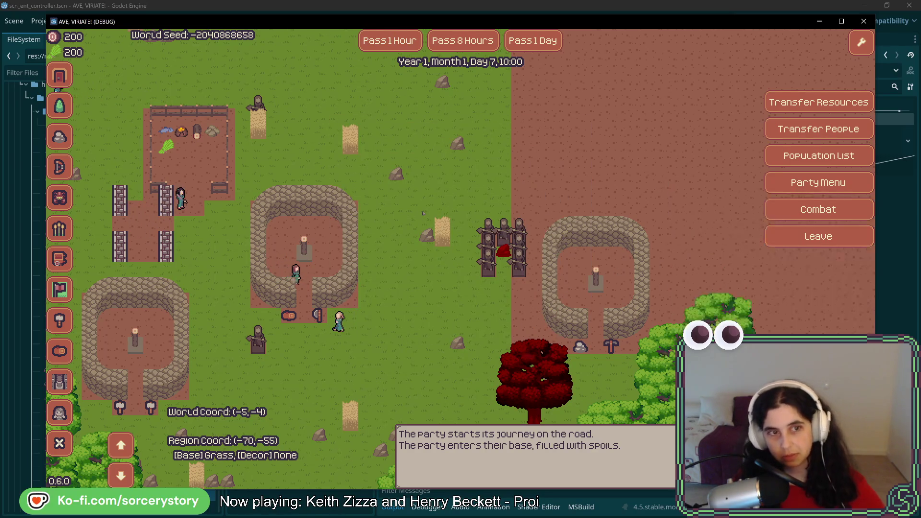
- Remove Character2 from the Stone Hut and reassign them as stone miner
mouse_move(595, 278)
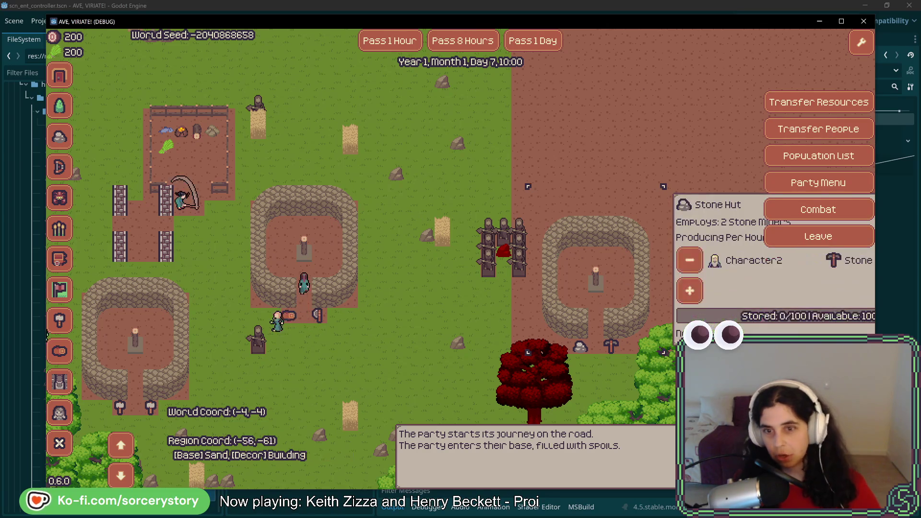
click(691, 264)
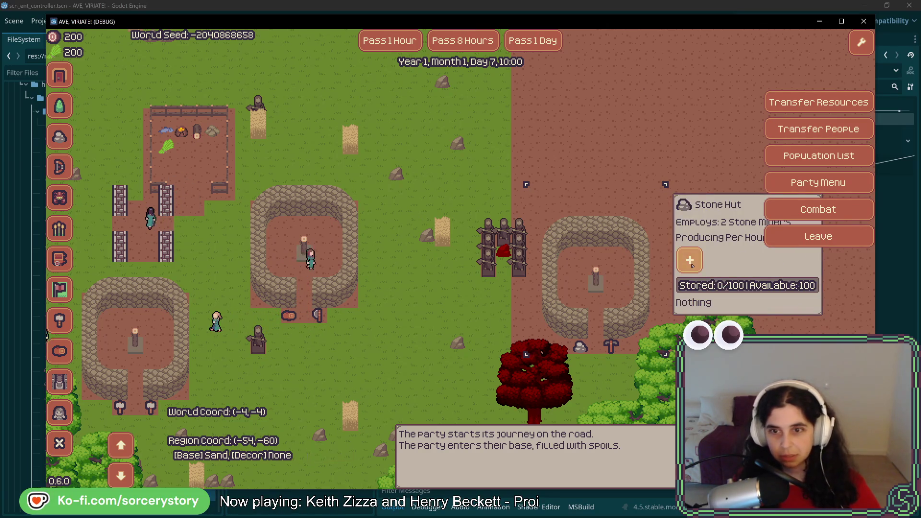
click(692, 264)
click(463, 212)
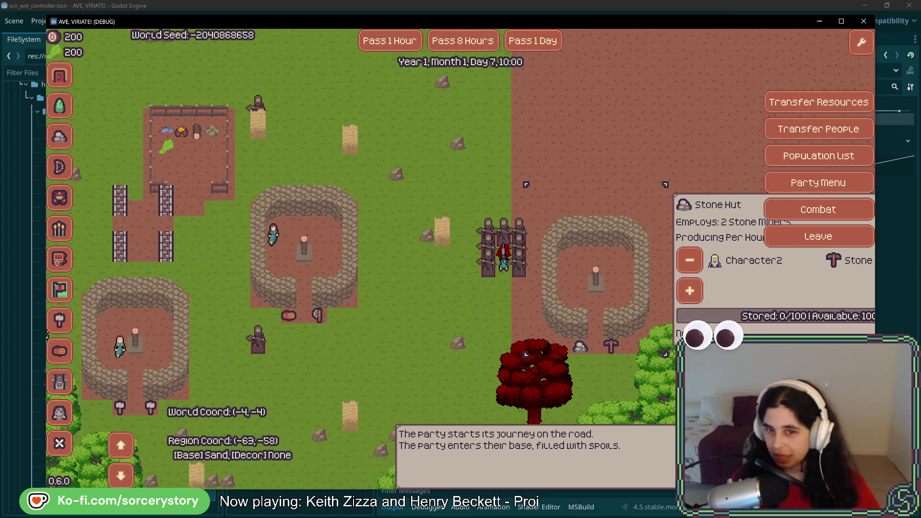
- Pass two hours to Day 7, 12:00, confirming the Stone Hut still stores 0/100
drag(516, 290, 510, 301)
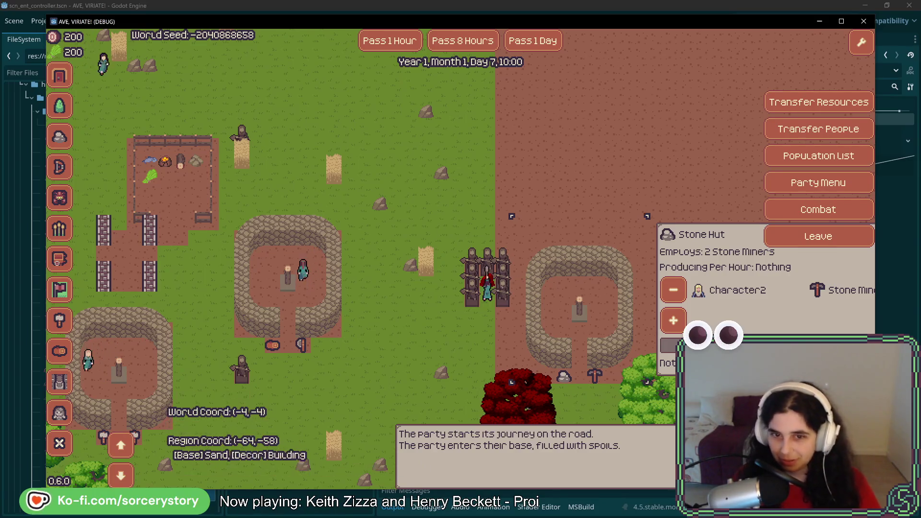
key(Left)
key(Down)
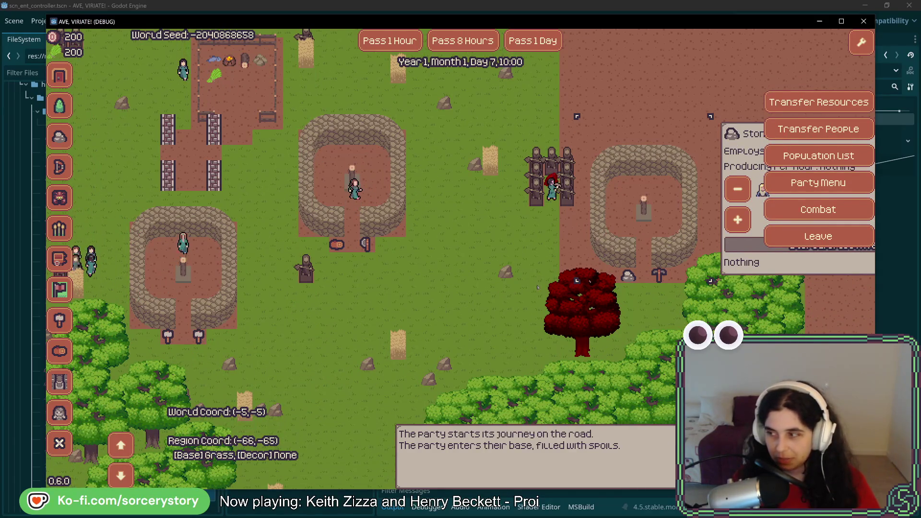
key(Up)
key(Right)
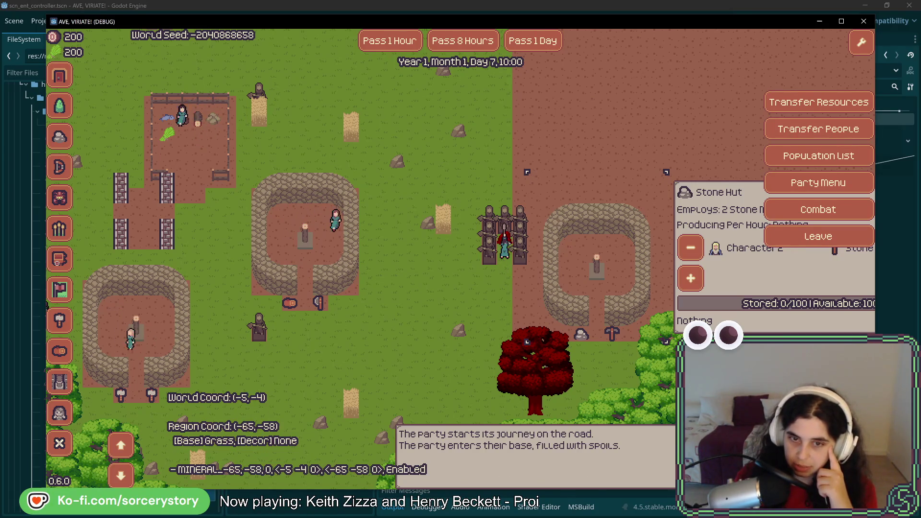
click(404, 47)
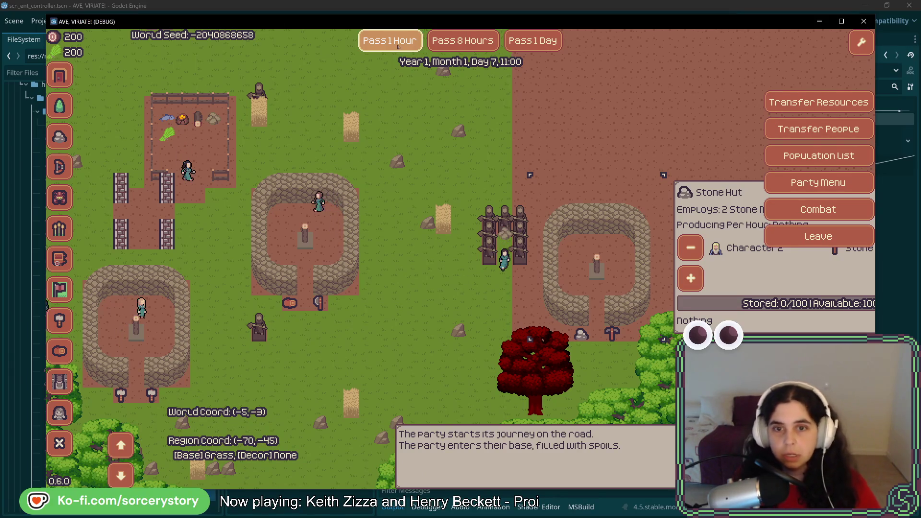
key(s)
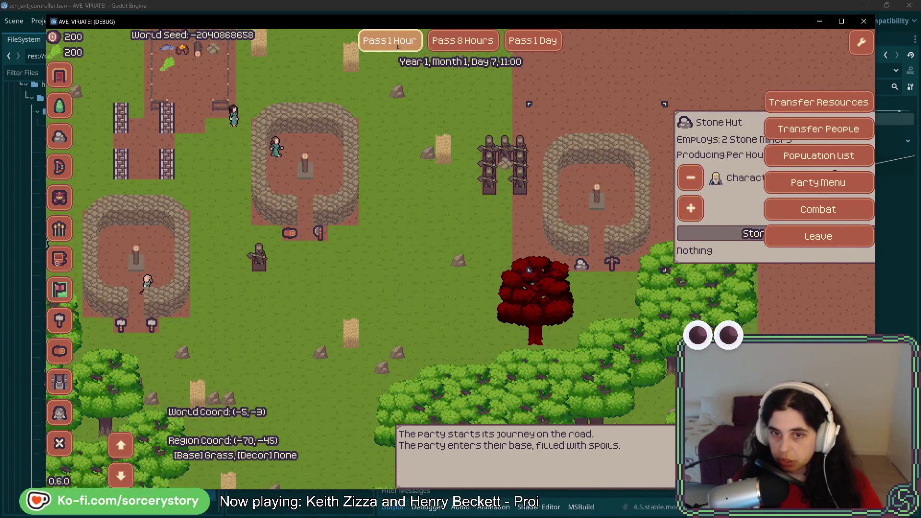
click(399, 46)
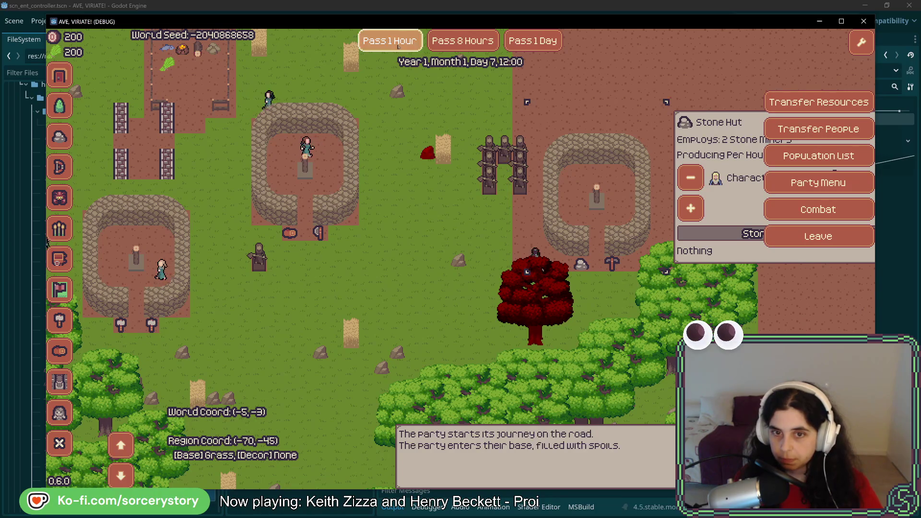
key(w)
key(a)
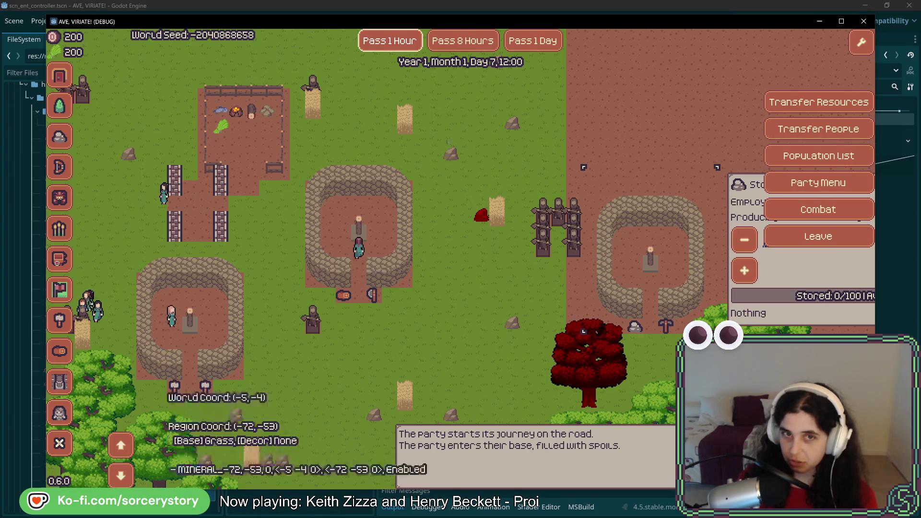
- Pass one hour to Day 7, 13:00 with the Stone Hut at 0/100, then pan down-right
click(402, 48)
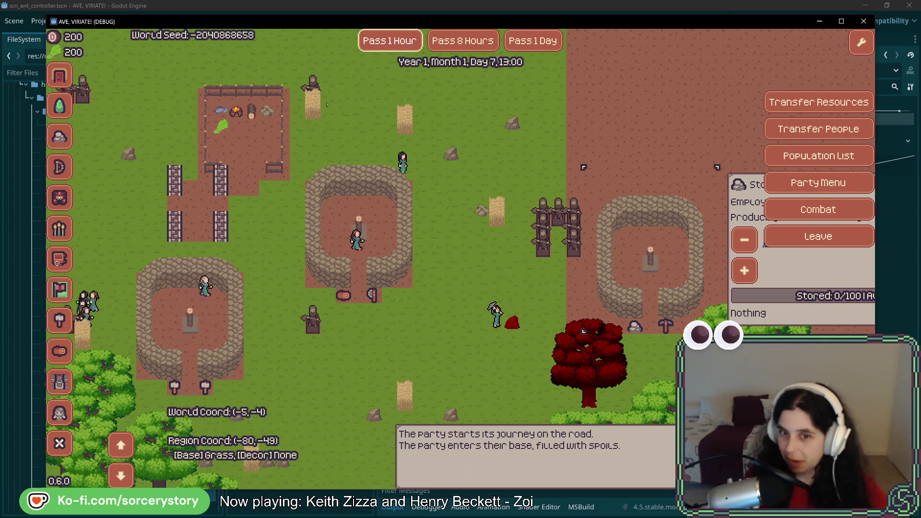
key(d)
key(s)
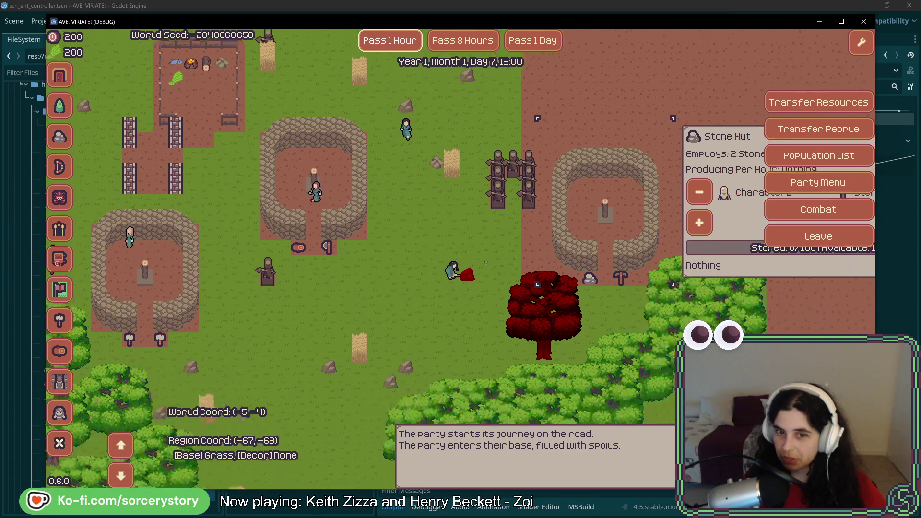